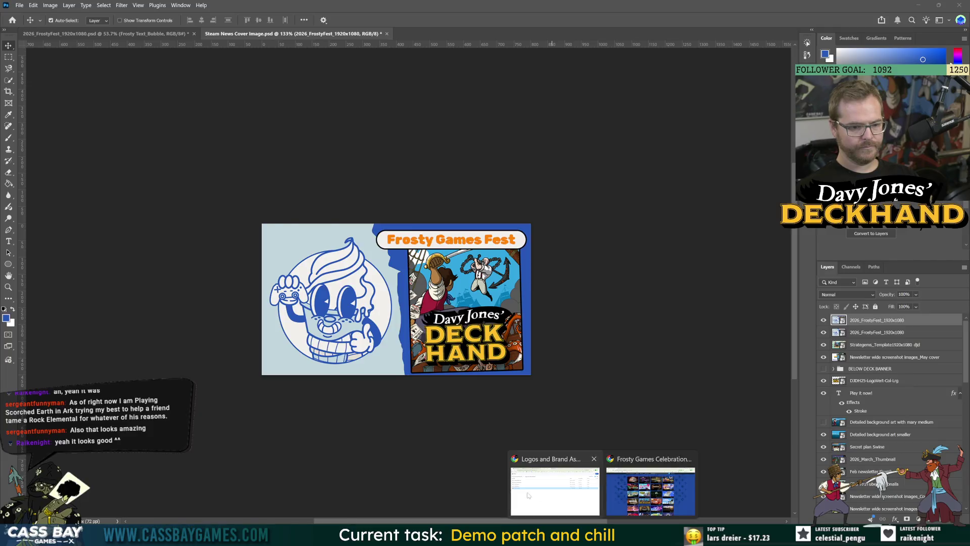
Open partner.steamgames.com, the Steamworks partner site, in a new Chrome tab
left_click(554, 488)
left_click(550, 9)
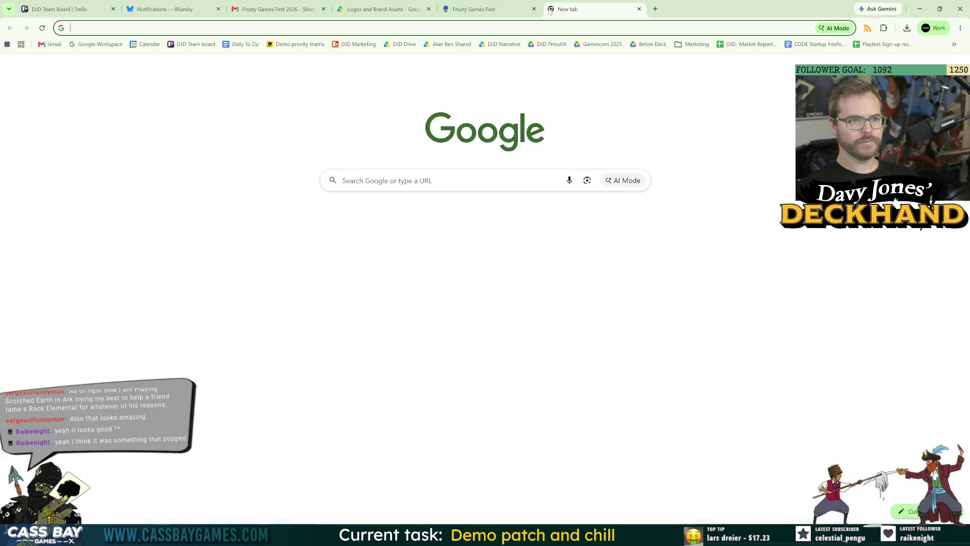
type("steam")
key("Return")
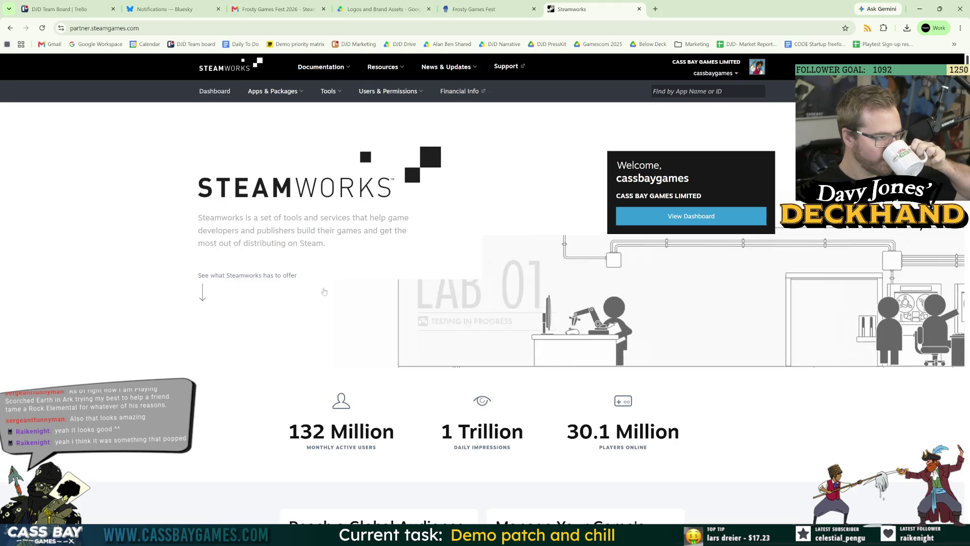
Open the Steamworks dashboard and look over its Davy Jones' Deckhand apps and upcoming events
left_click(674, 219)
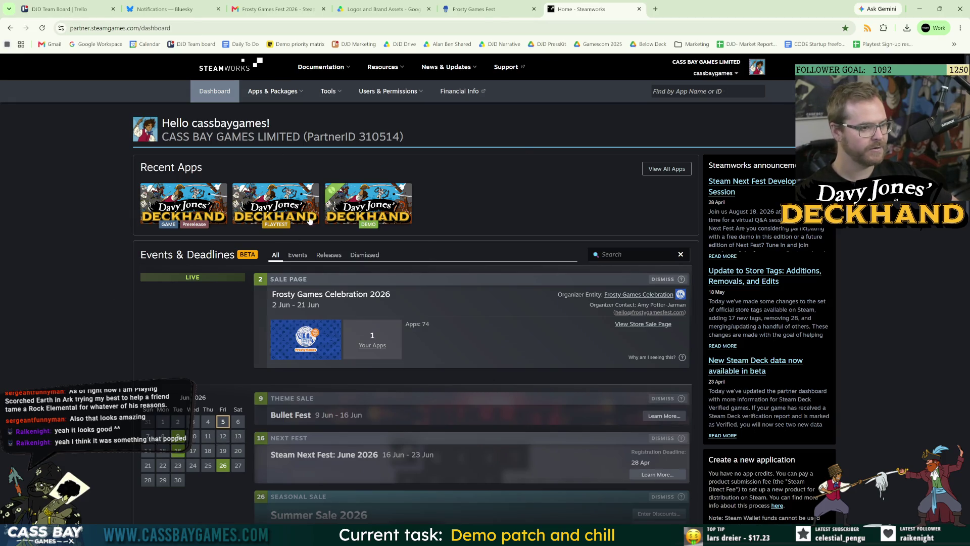
scroll(793, 332, "down", 9)
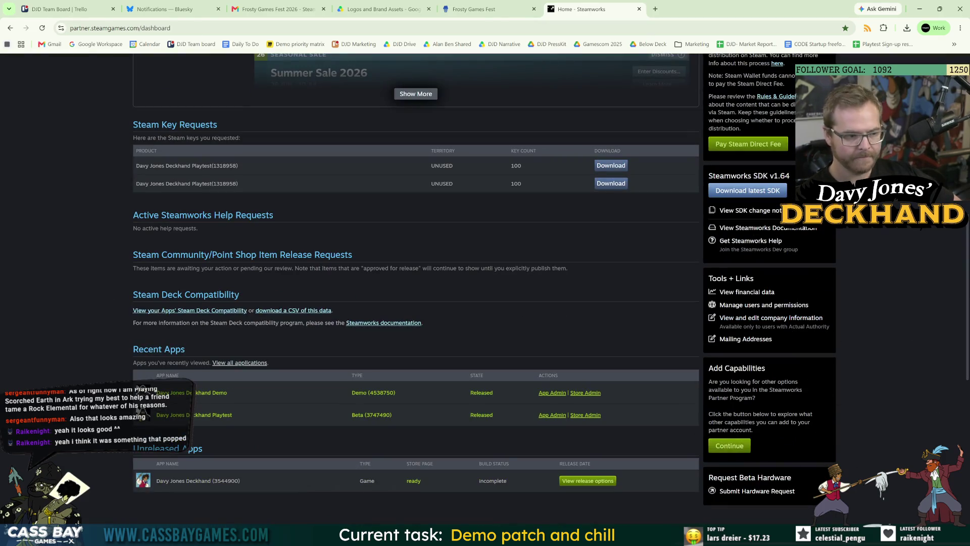
scroll(347, 350, "up", 9)
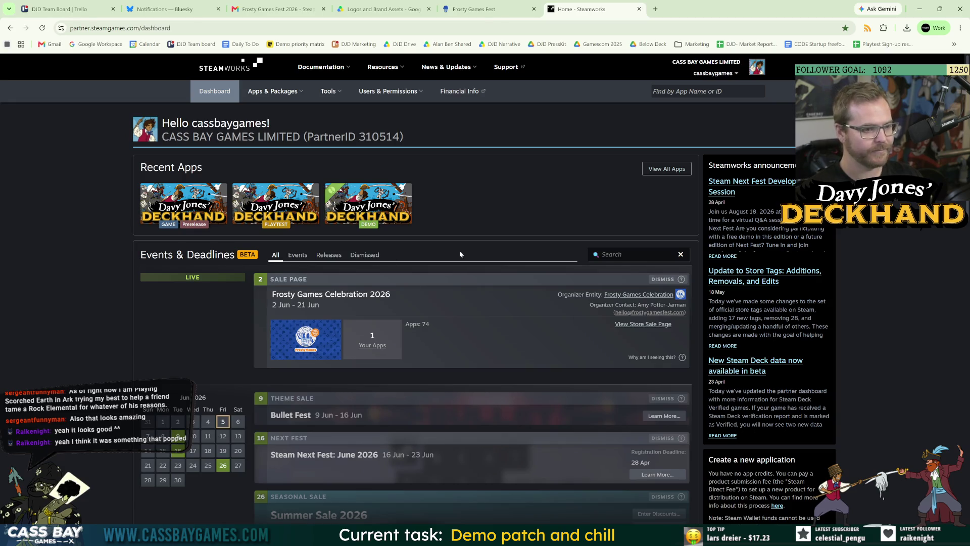
scroll(124, 342, "down", 15)
scroll(144, 324, "up", 15)
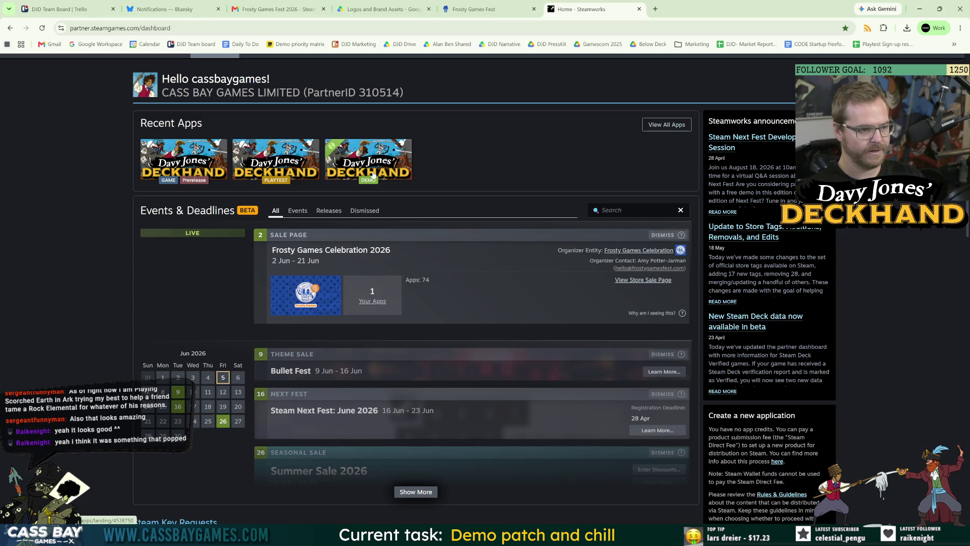
Open Davy Jones' Deckhand in a new tab and reach its Post/Manage Events & Announcements dashboard
left_click(191, 166)
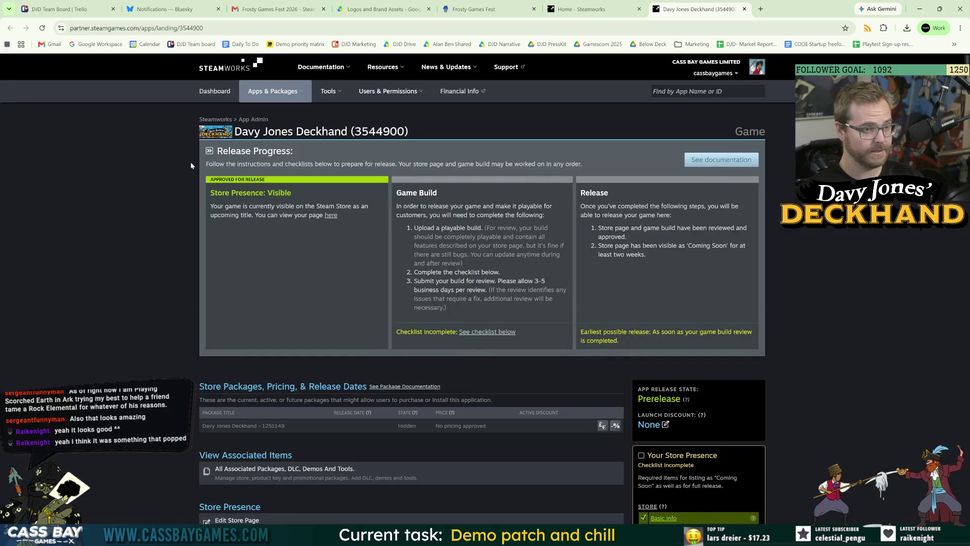
scroll(195, 293, "down", 15)
scroll(189, 314, "down", 1)
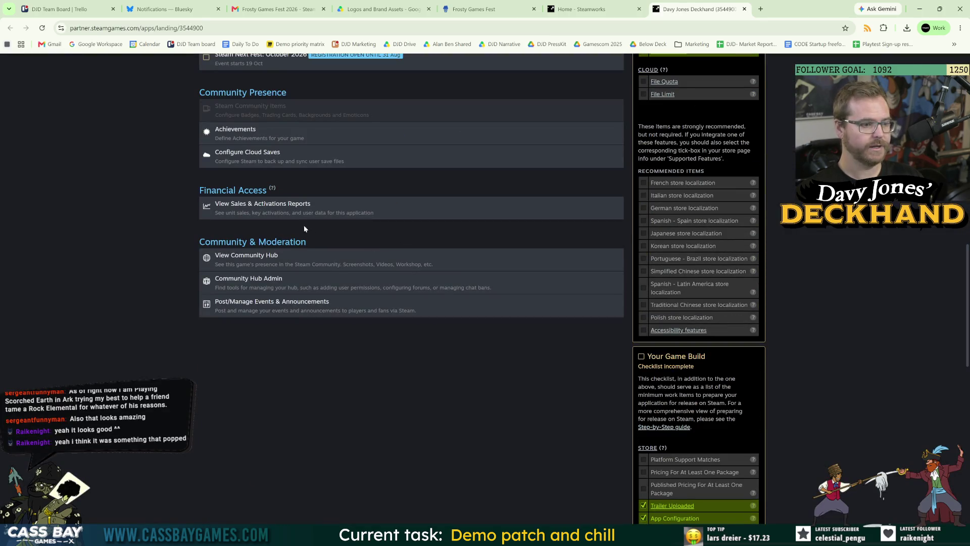
left_click(293, 313)
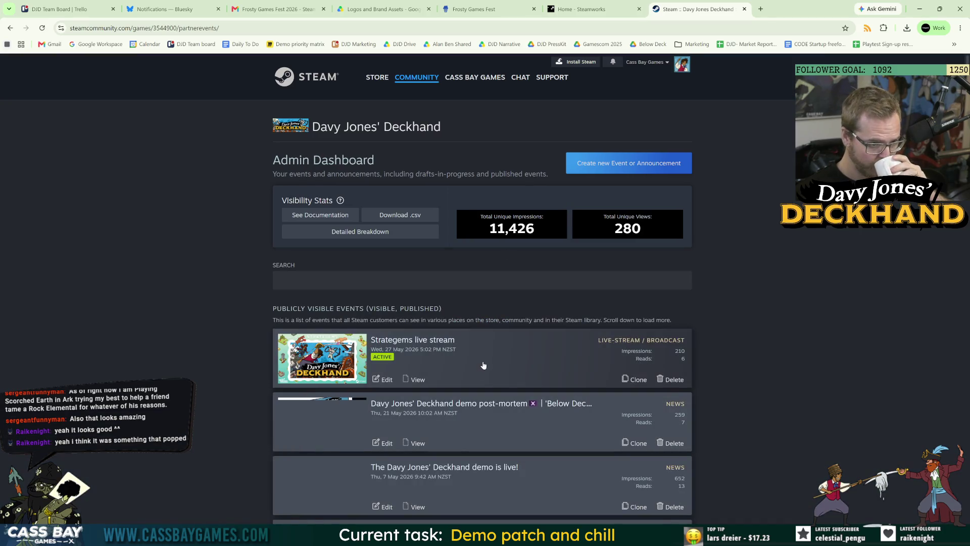
left_click(483, 365)
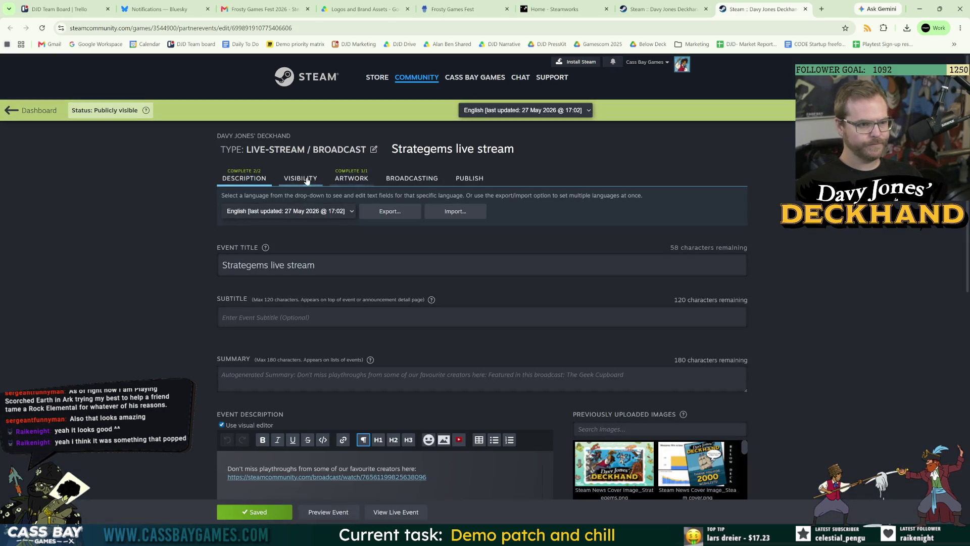
left_click(306, 180)
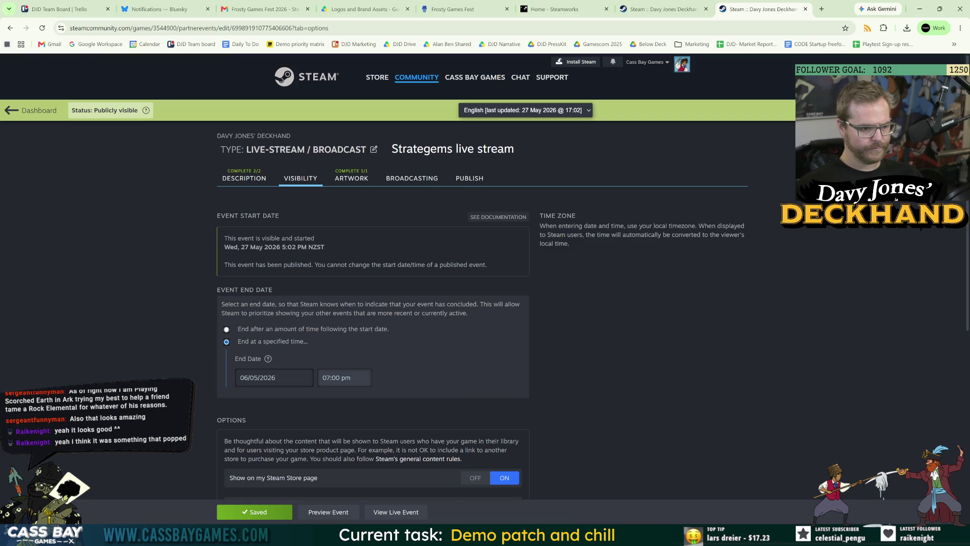
key("super+shift+s")
left_click_drag(201, 280, 576, 422)
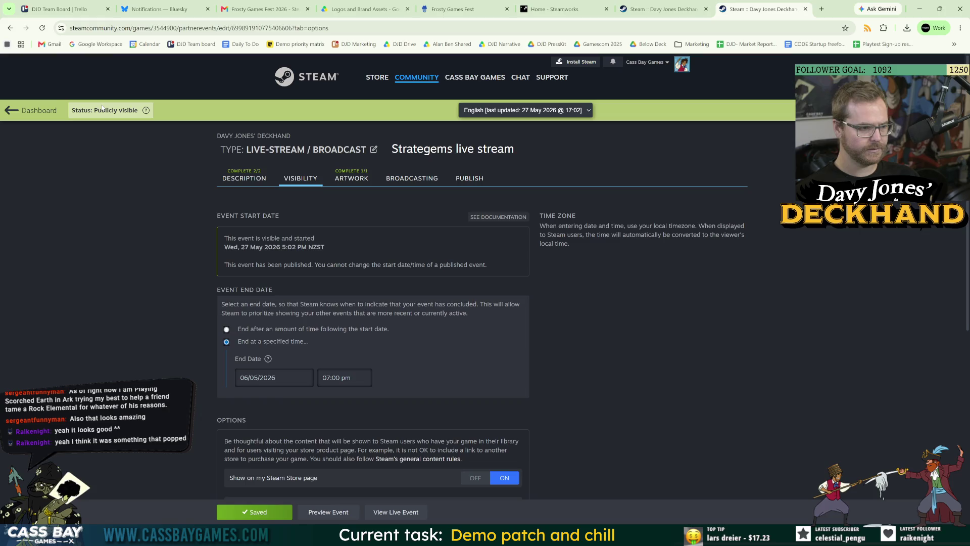
left_click(31, 110)
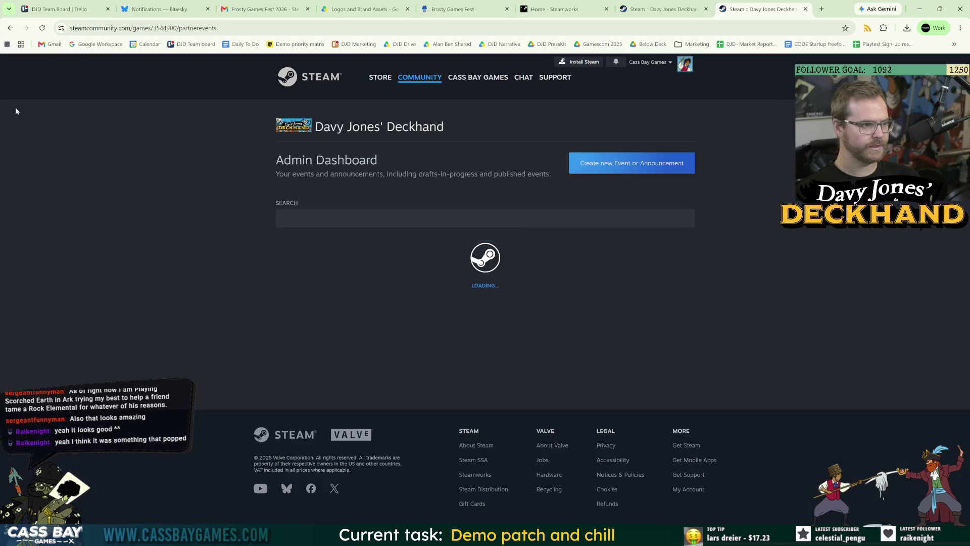
Start a new event as Announcement / News by mistake, then discard that unsaved draft
left_click(638, 164)
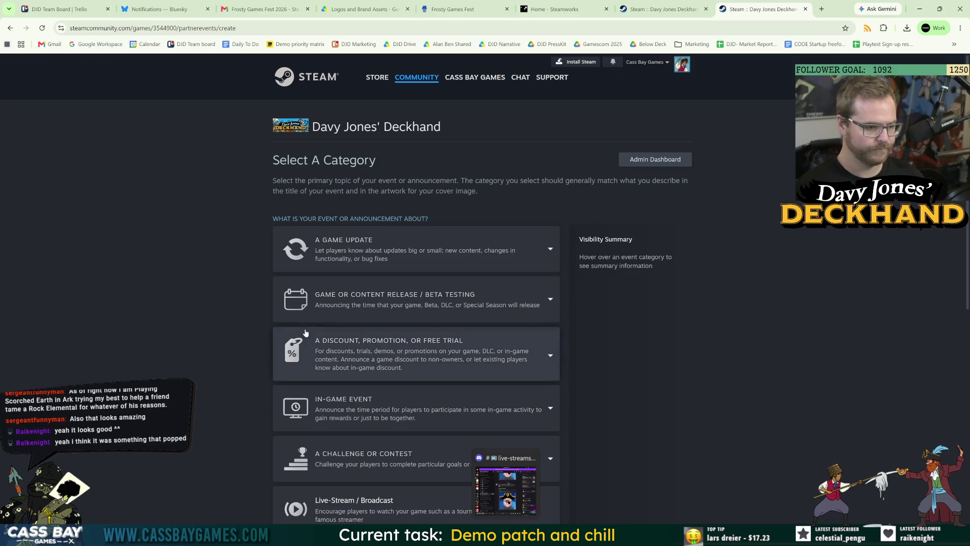
scroll(279, 380, "down", 2)
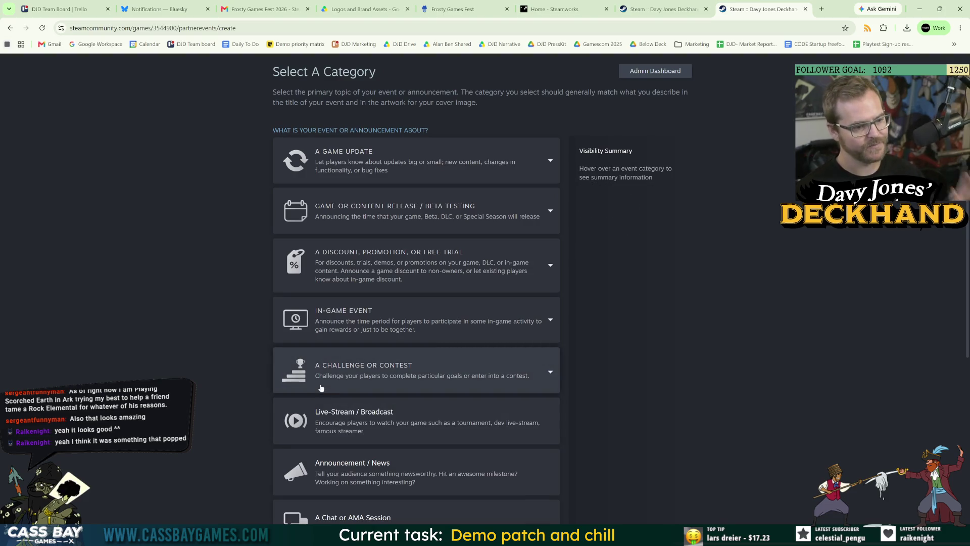
scroll(328, 389, "down", 3)
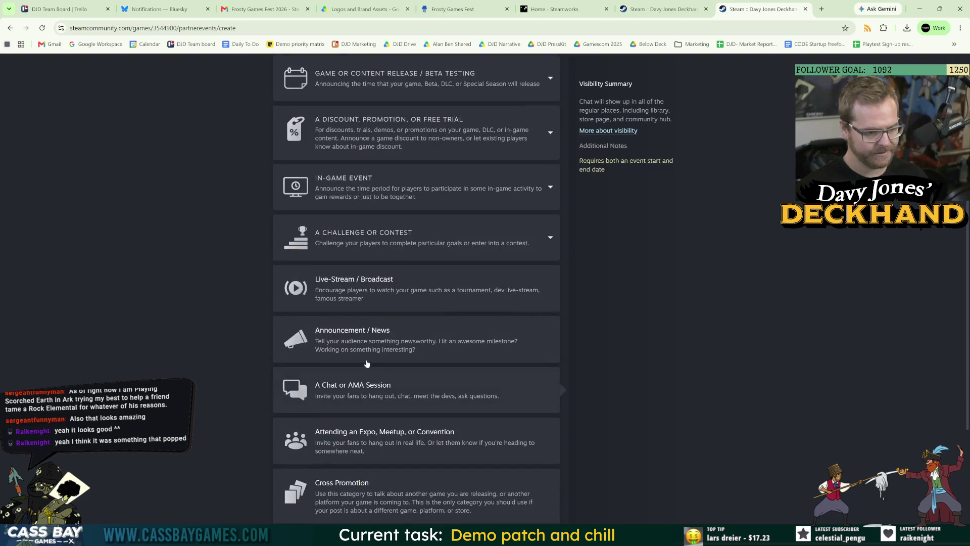
left_click(392, 343)
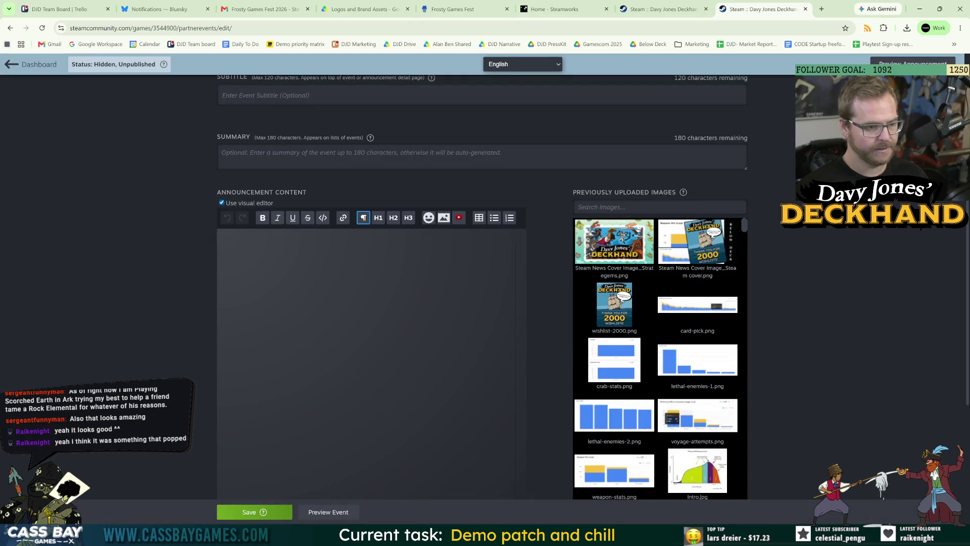
scroll(386, 274, "up", 5)
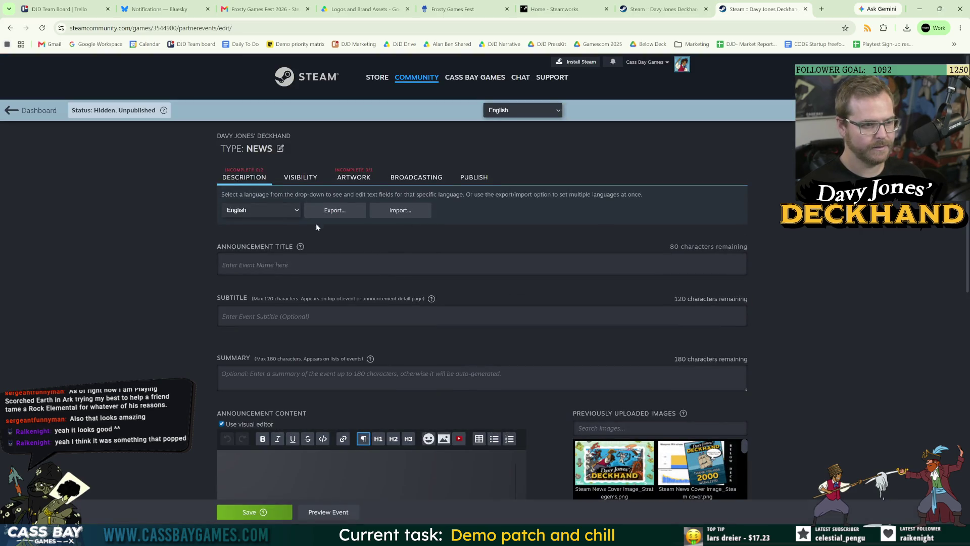
left_click(33, 111)
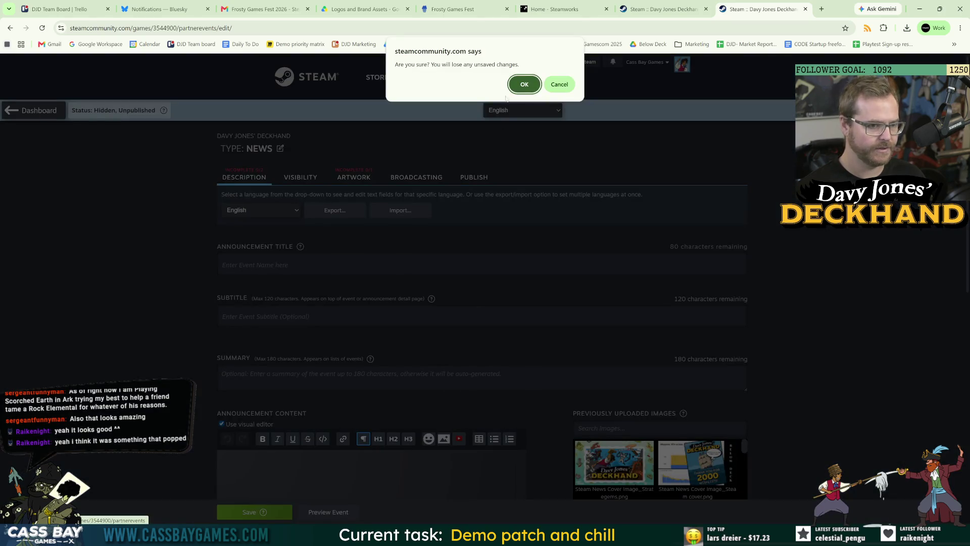
left_click(529, 87)
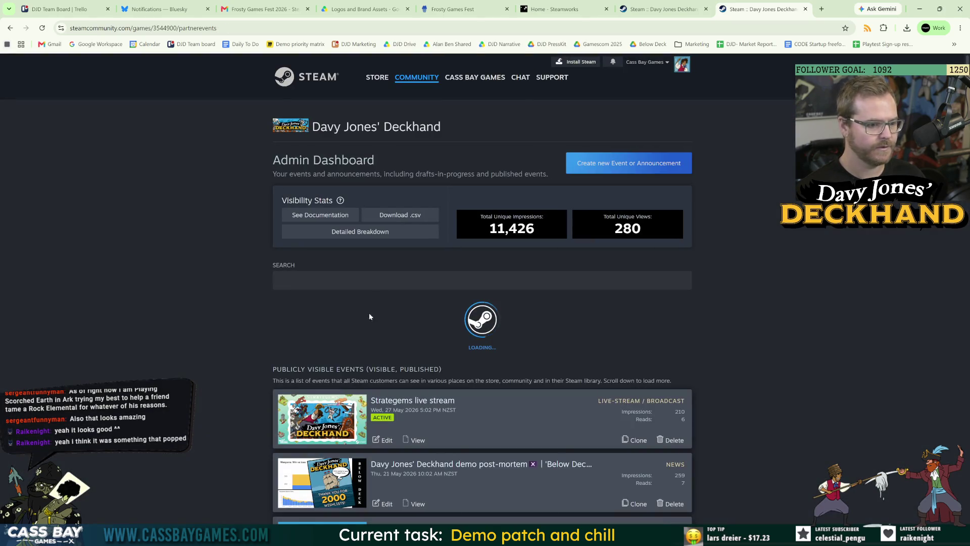
Create a new event in the Live-Stream / Broadcast category
left_click(653, 167)
scroll(263, 399, "down", 3)
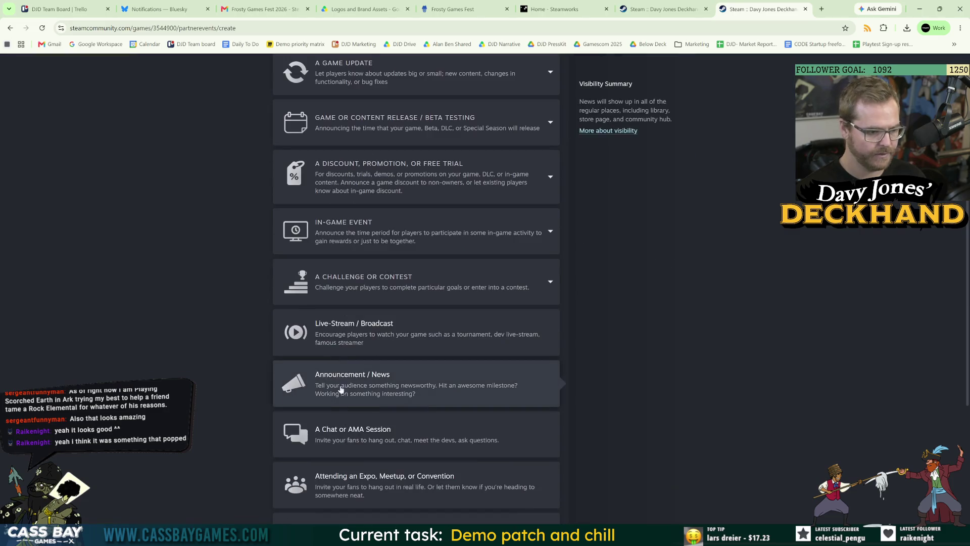
left_click(288, 329)
scroll(356, 176, "up", 5)
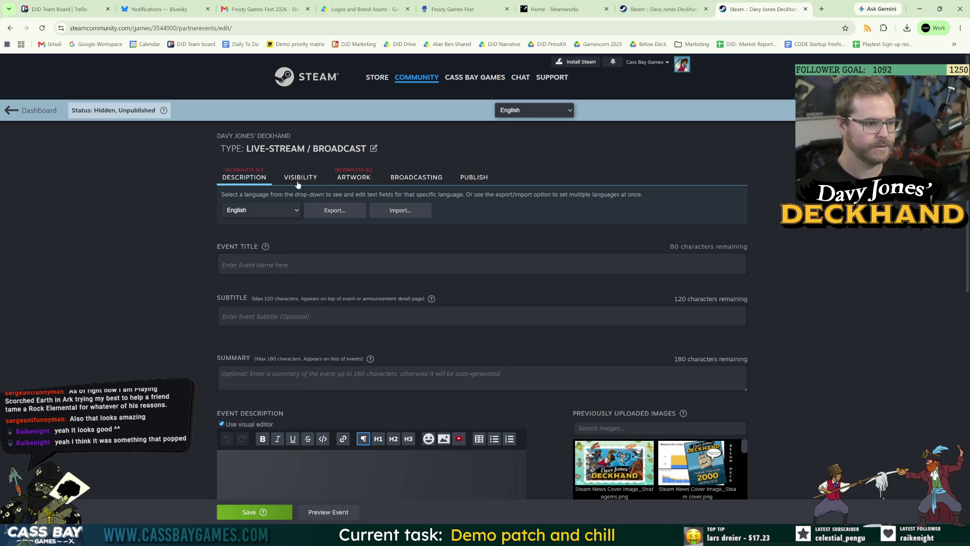
Title the event 'Frosty Fest creator broadcast' and move on to its Visibility settings
left_click(261, 265)
type("Frosty Fest")
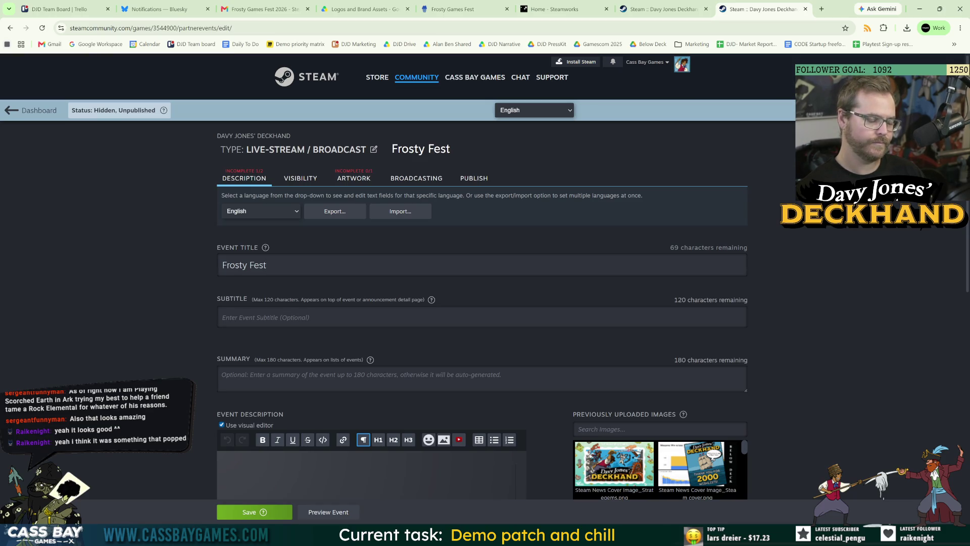
type("creator stream")
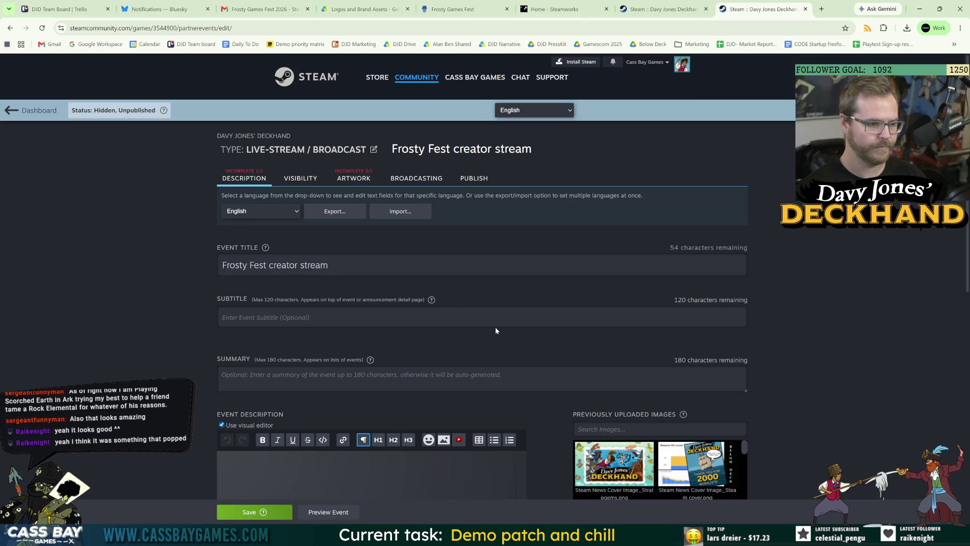
key("ctrl+shift+Left")
type("broadcast")
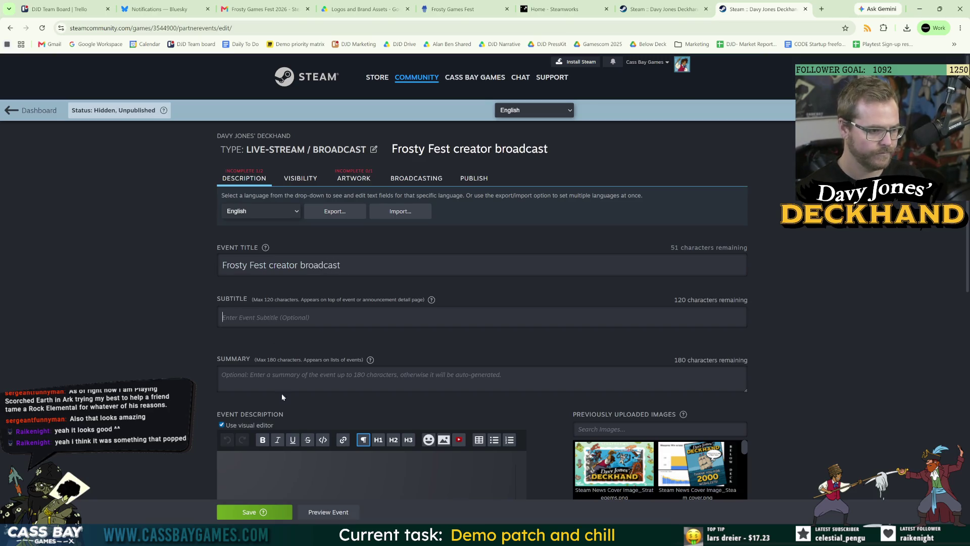
left_click(301, 178)
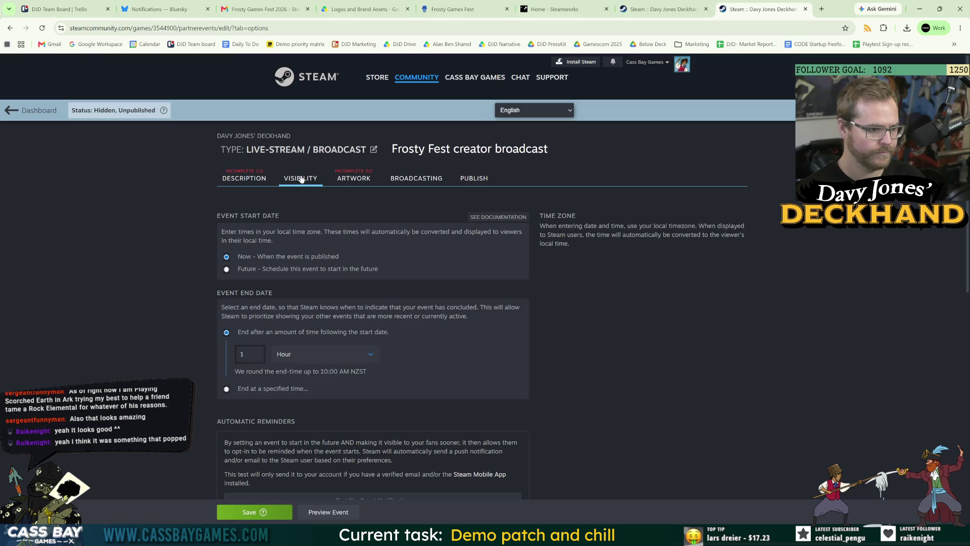
On the Artwork section, choose the Steam News Cover image from the 2026_Frosty Fest folder
left_click(375, 178)
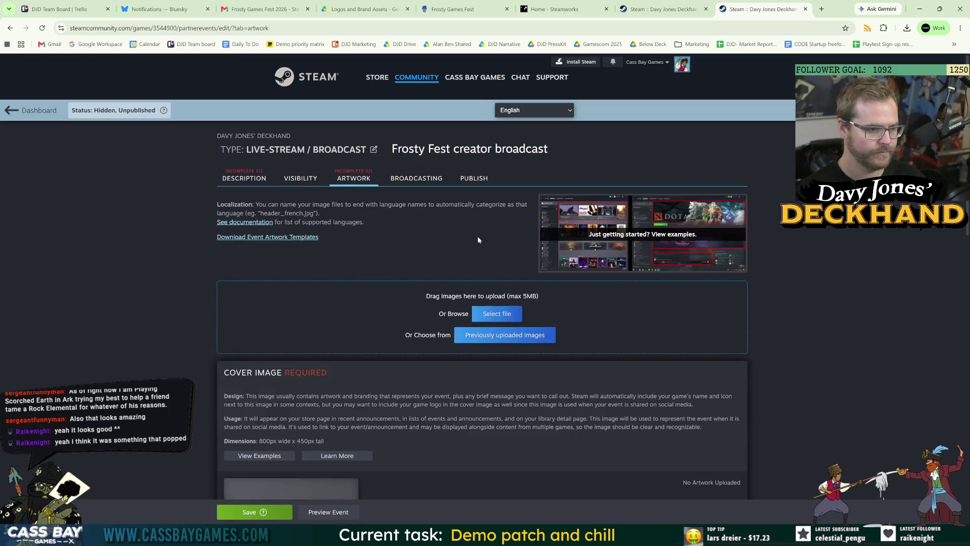
left_click(500, 318)
left_click(368, 109)
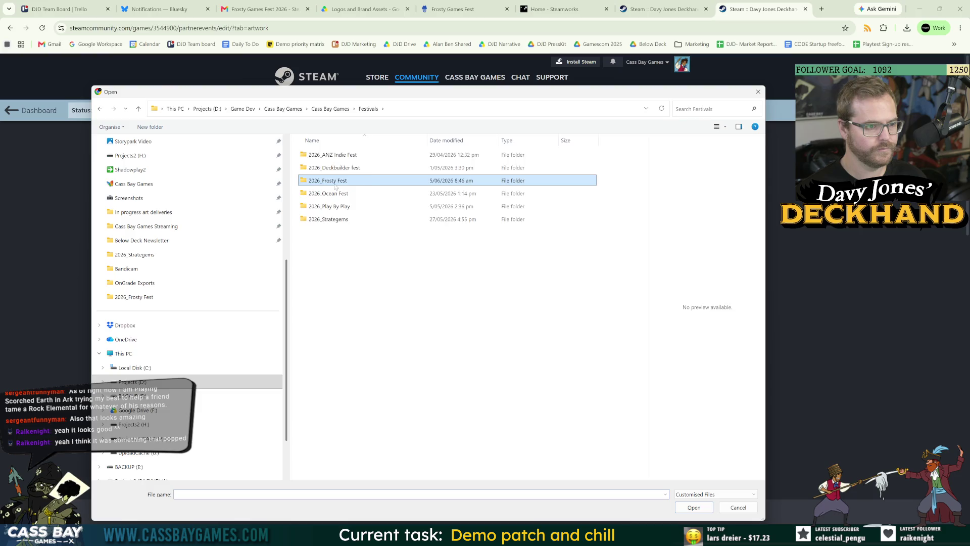
double_click(336, 186)
left_click(421, 169)
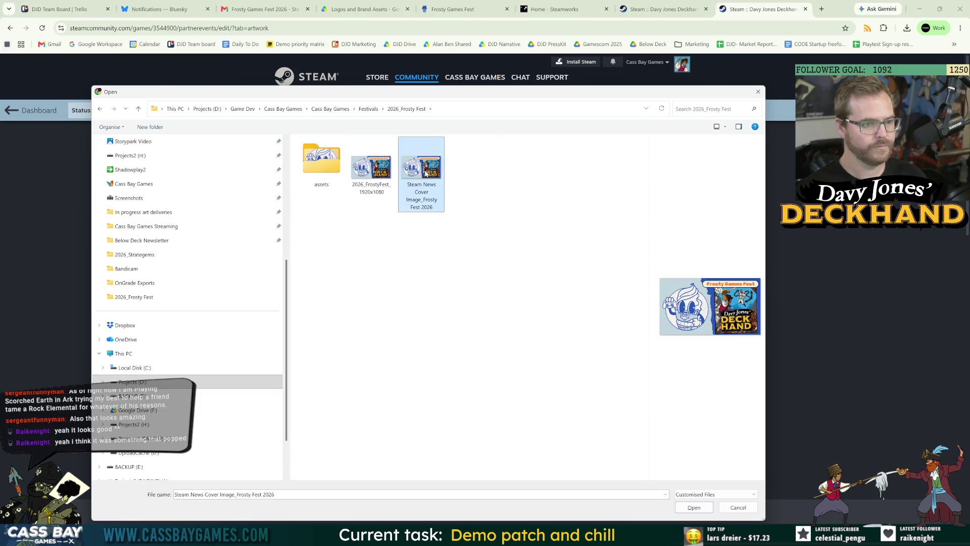
double_click(423, 171)
Upload the chosen 800x450 cover image, completing the event's Artwork
scroll(768, 397, "down", 3)
left_click(448, 322)
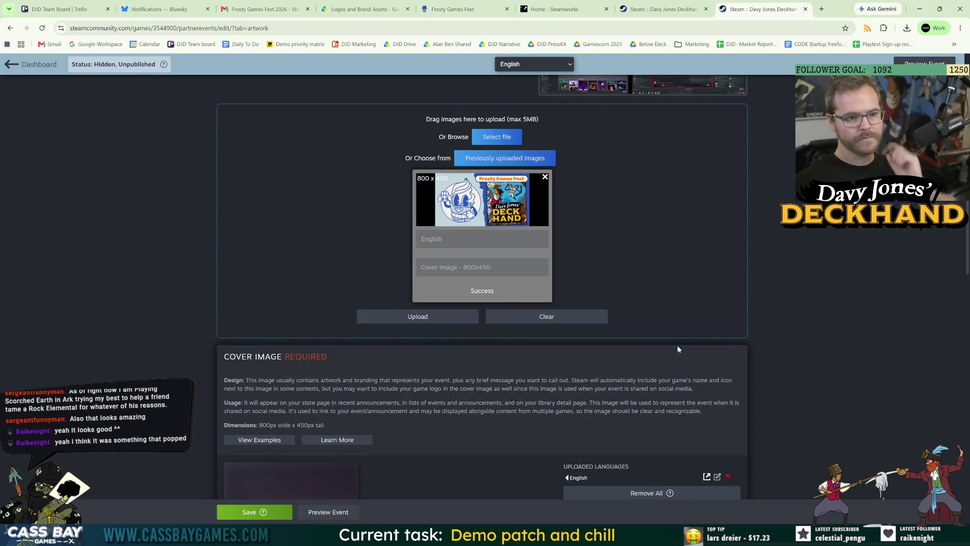
scroll(753, 360, "down", 5)
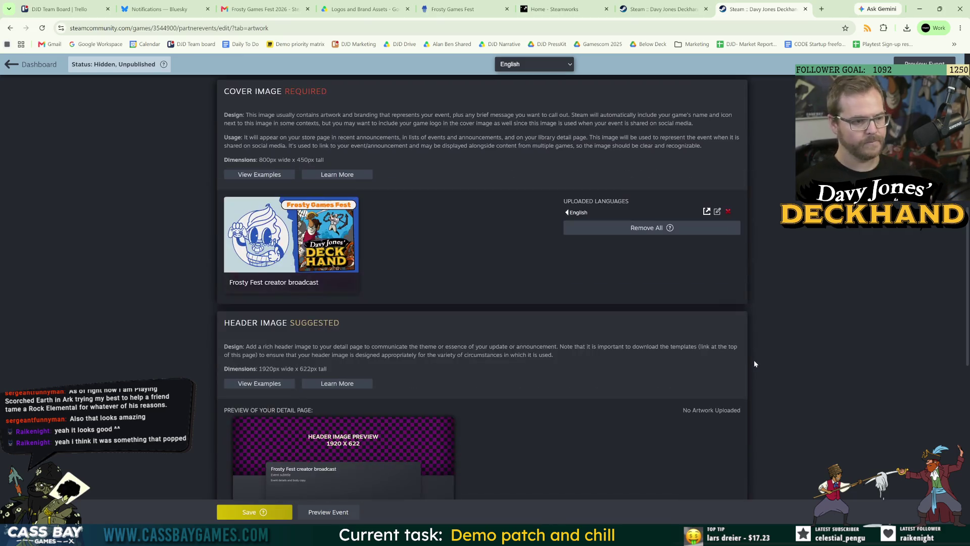
scroll(762, 356, "down", 5)
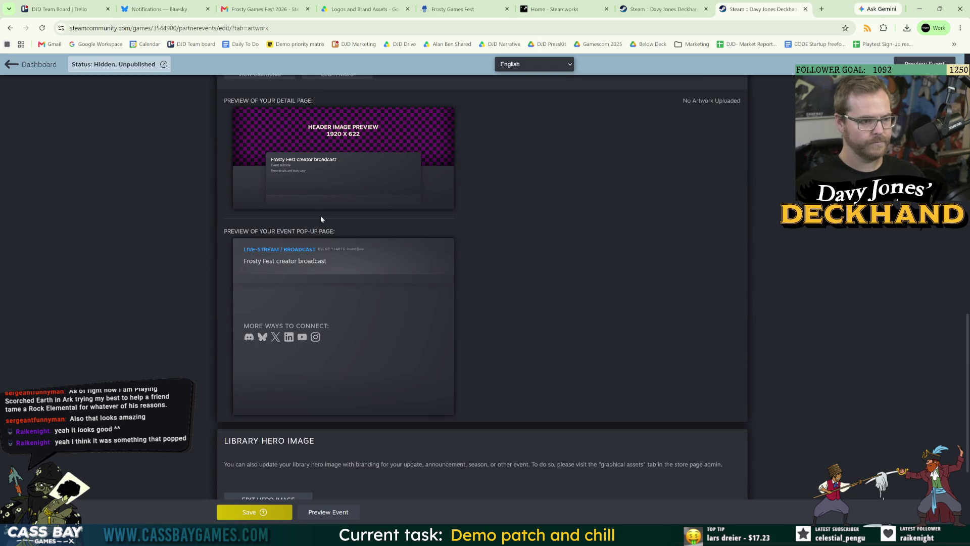
scroll(368, 245, "up", 3)
scroll(384, 317, "up", 2)
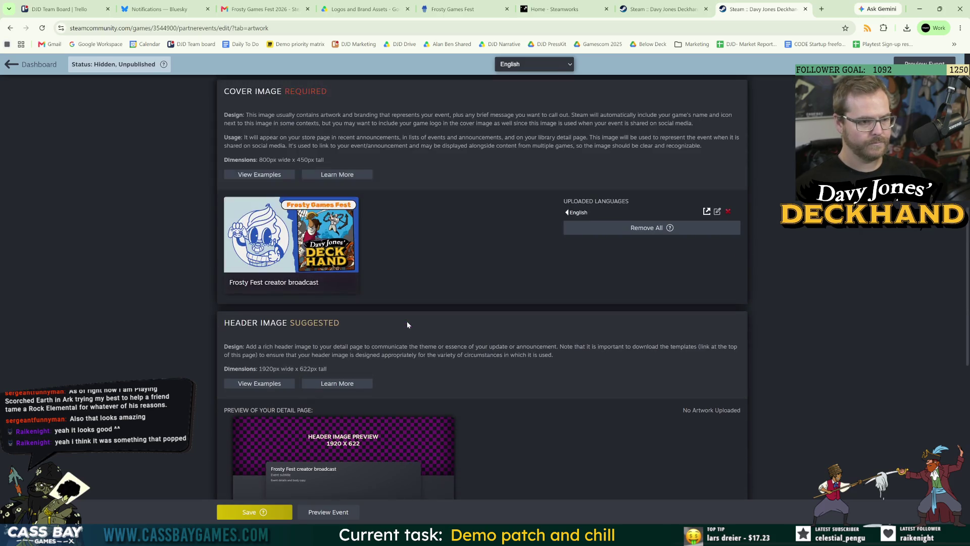
scroll(503, 394, "down", 7)
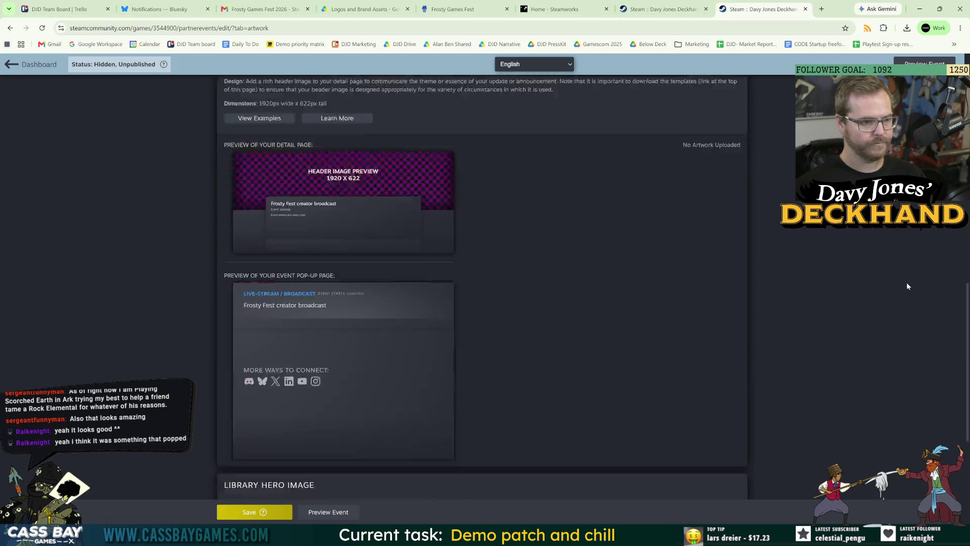
scroll(529, 394, "up", 7)
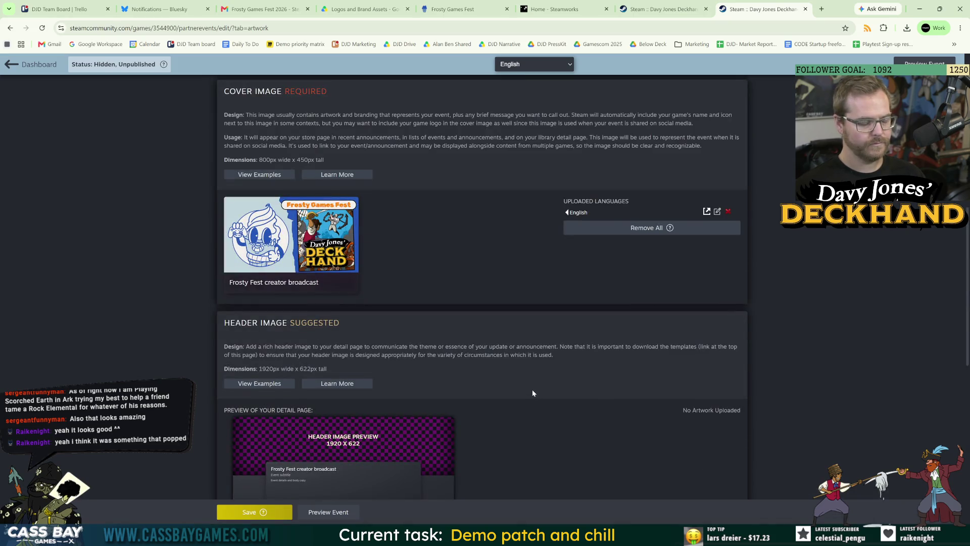
scroll(530, 385, "up", 7)
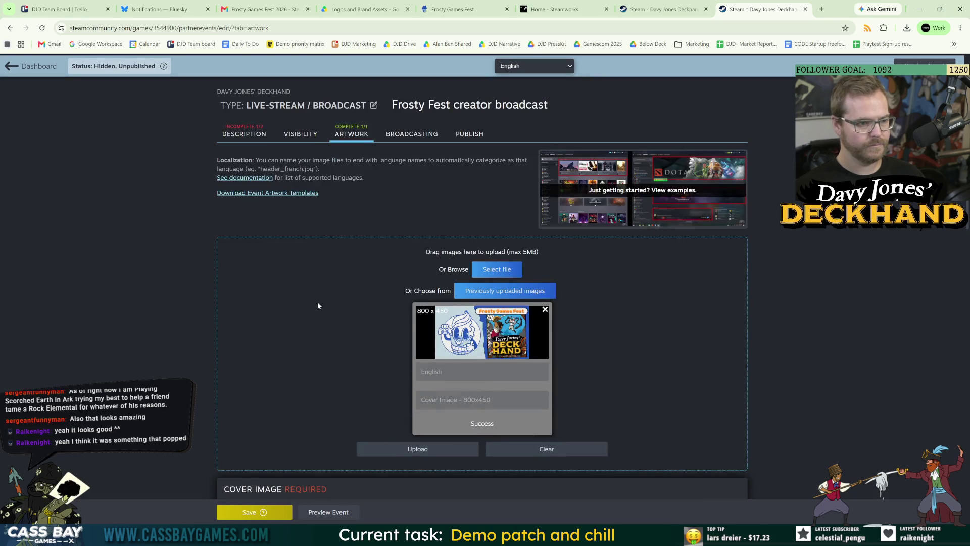
Rewrite the Description subtitle from 'Play our demo - watch' to 'Watch Streamers play our demo'
left_click(244, 134)
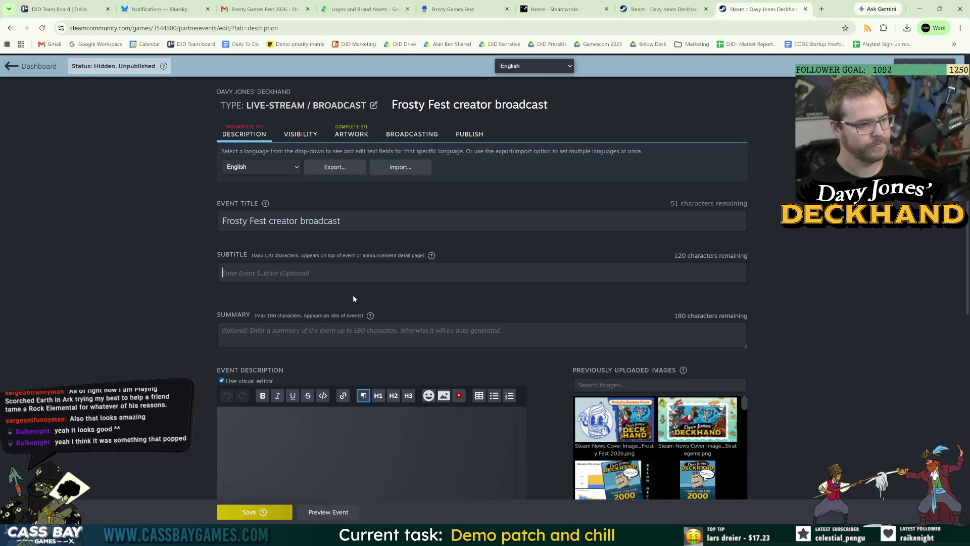
type("Play")
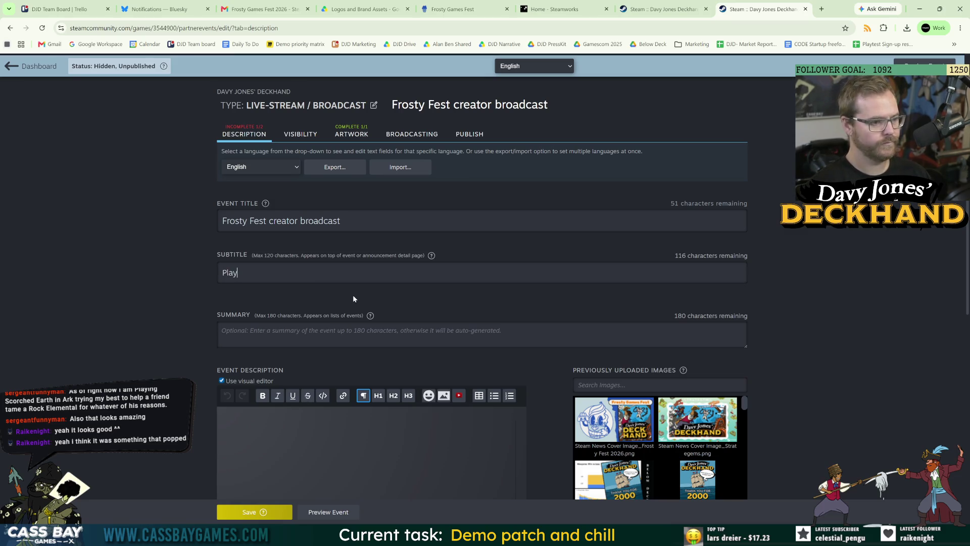
type(" our demo")
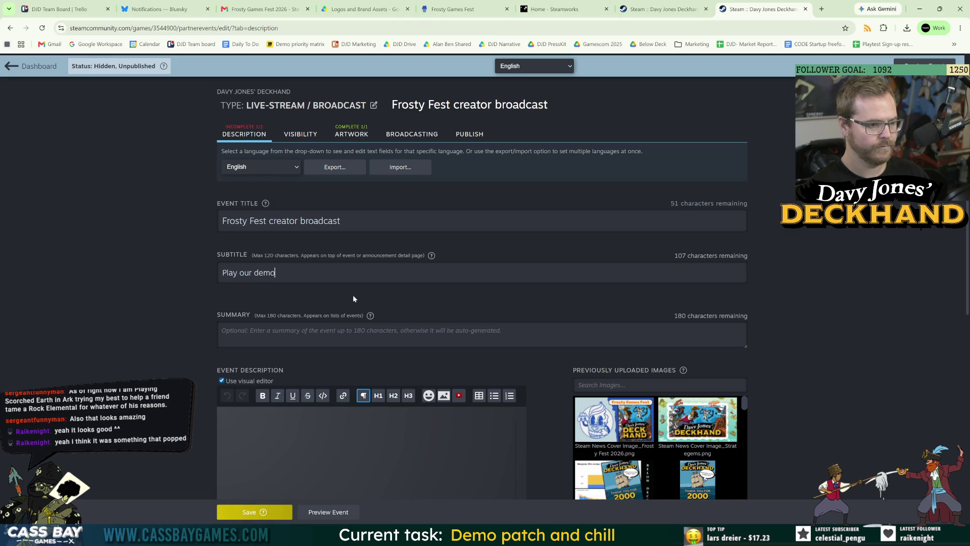
type(" - watch")
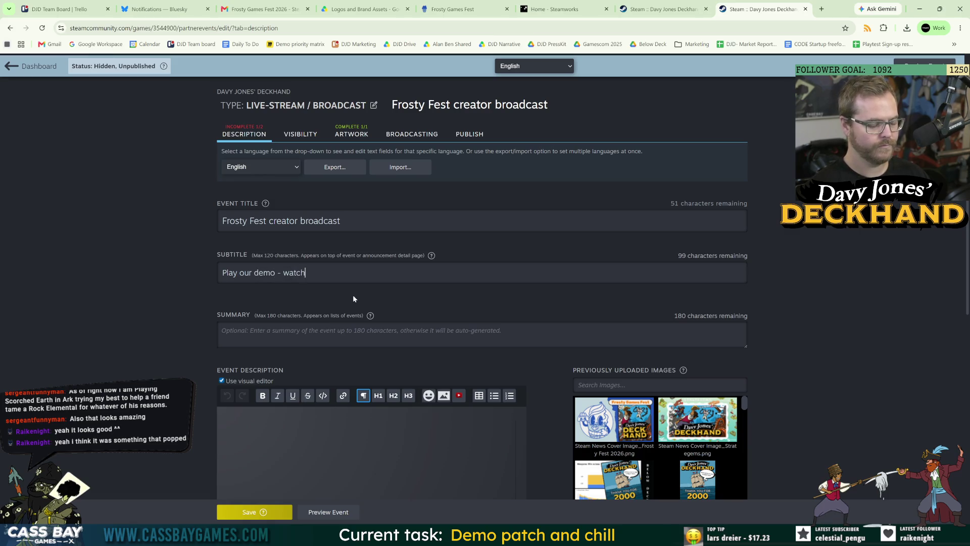
key("BackSpace")
key("BackSpace")
key("BackSpace")
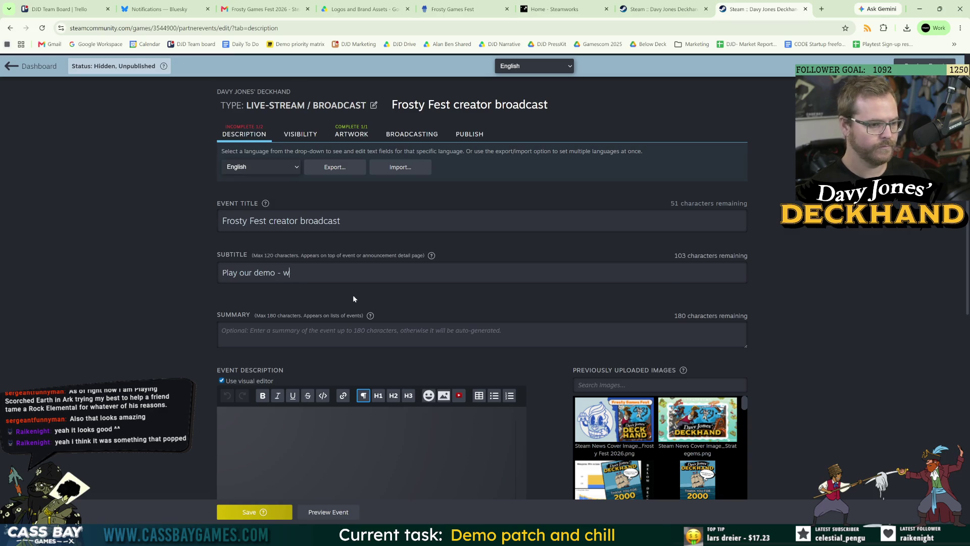
type("an")
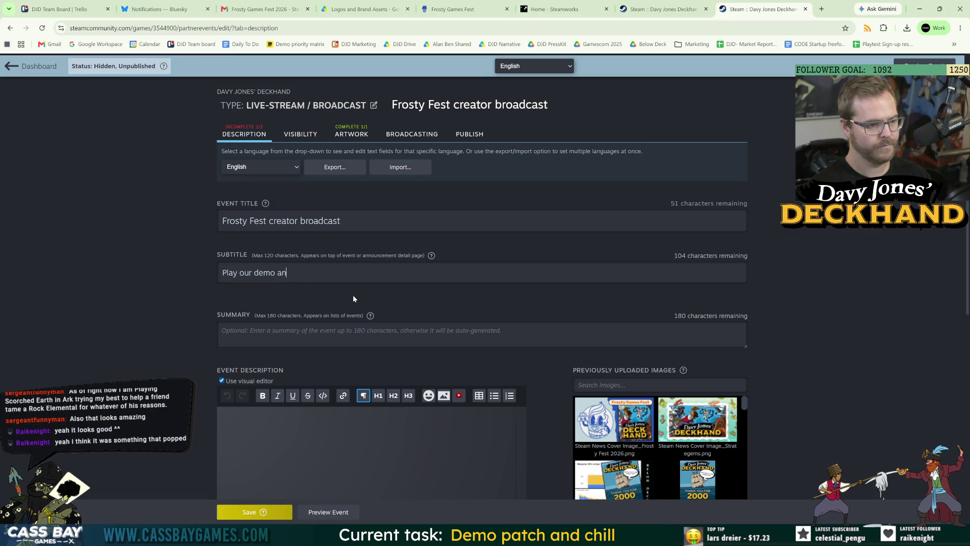
key("ctrl+a")
type("Watch")
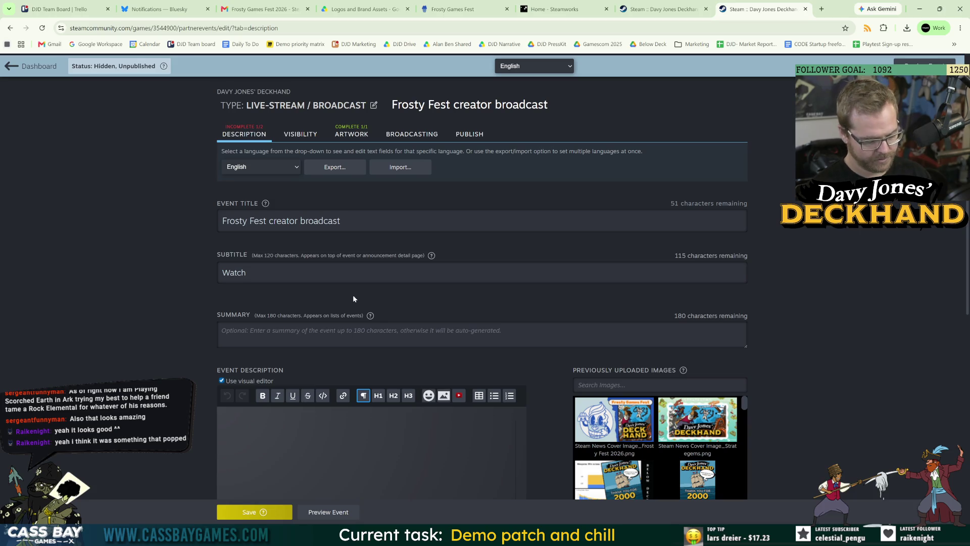
type(" Stream")
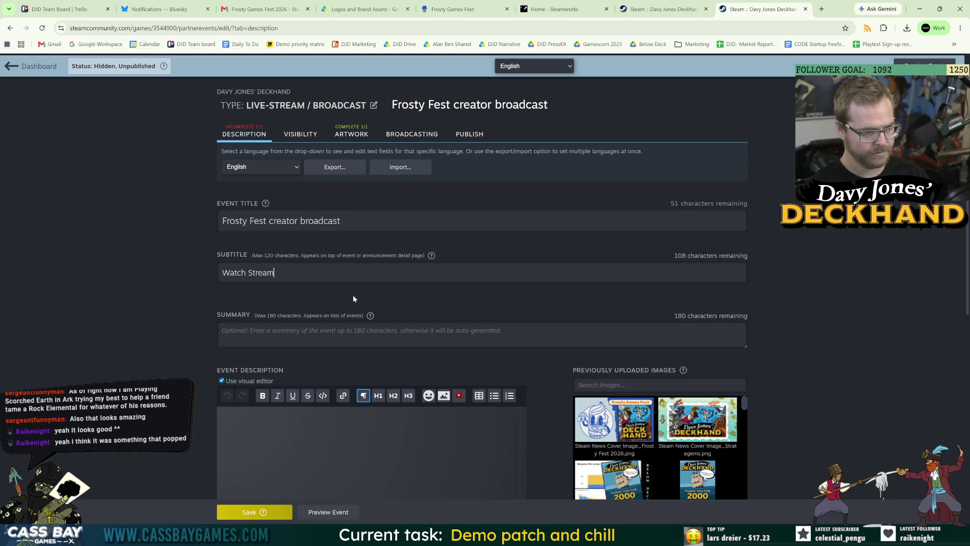
type("ers play our demo")
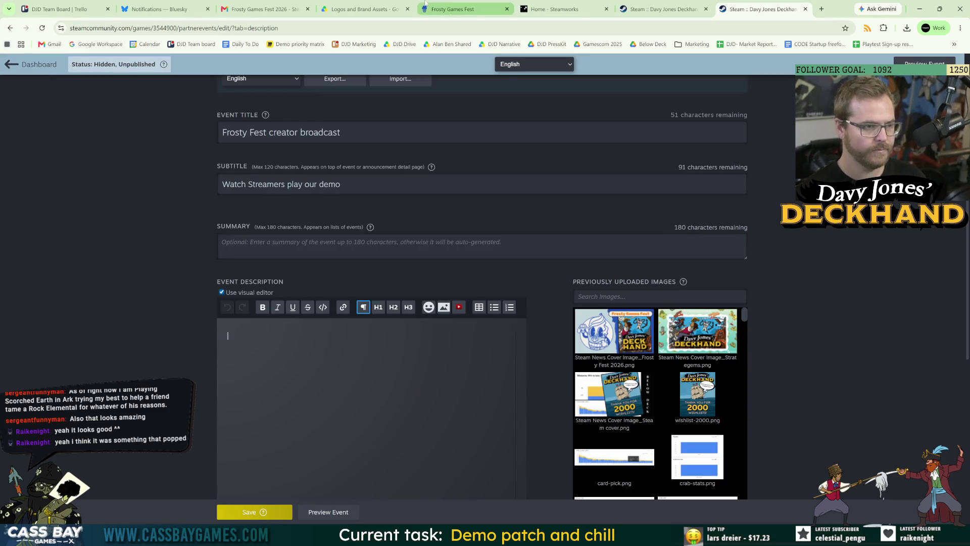
Copy the Strategems live stream description and paste it into the Frosty Fest draft's description
left_click(651, 6)
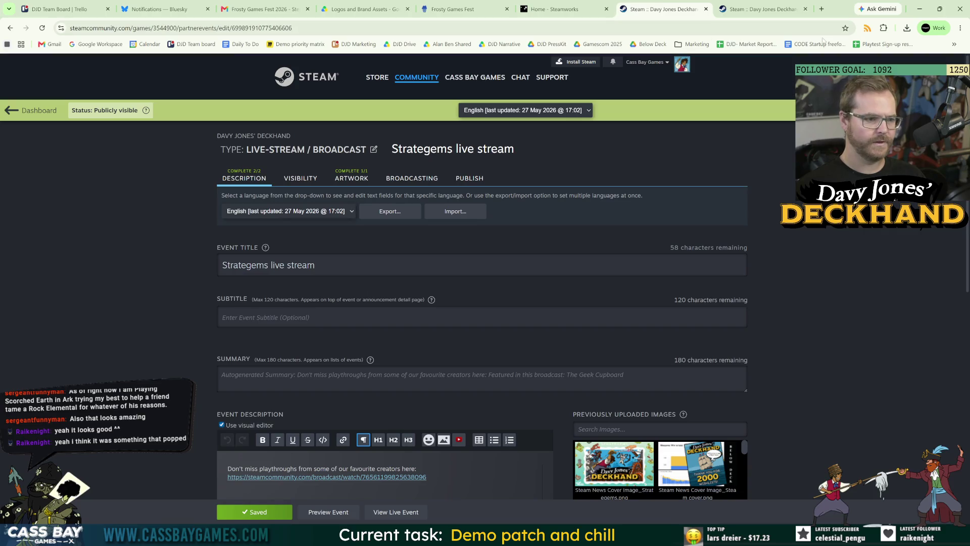
left_click(757, 9)
left_click(662, 8)
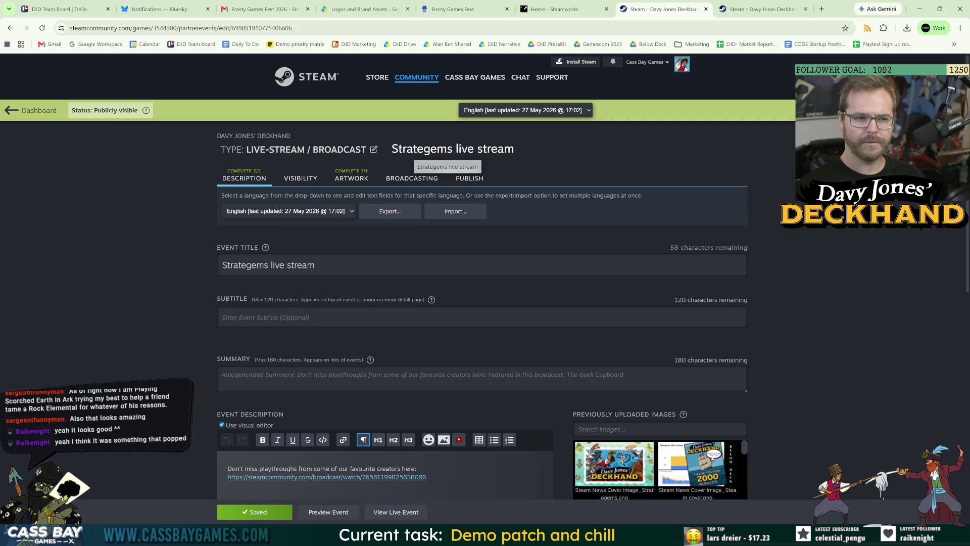
scroll(168, 356, "down", 5)
key("ctrl+a")
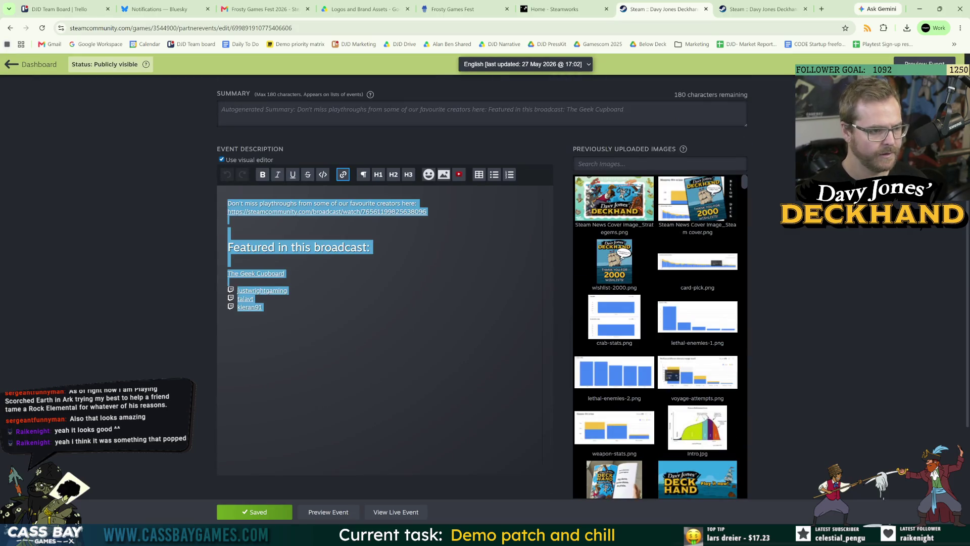
key("ctrl+c")
key("ctrl+Tab")
key("ctrl+v")
key("ctrl+shift+Tab")
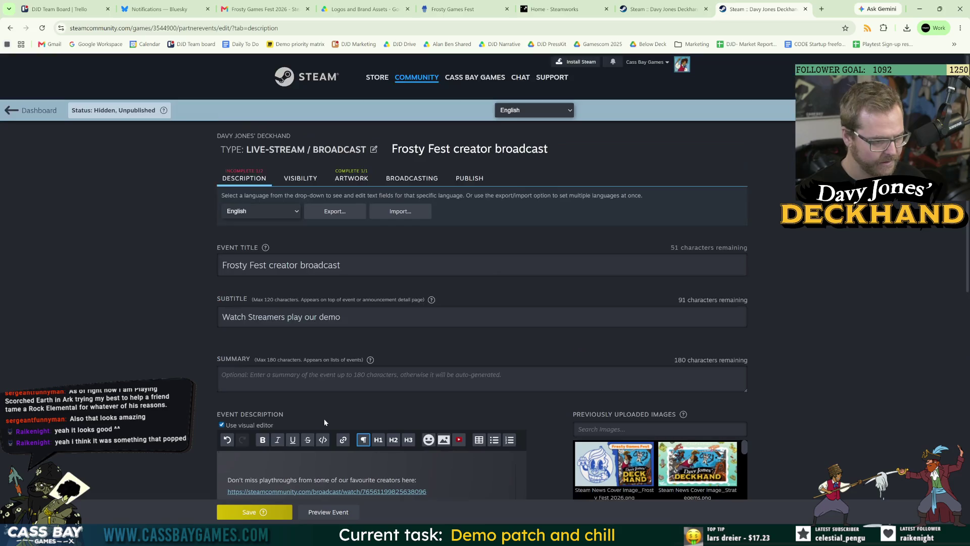
key("ctrl+Tab")
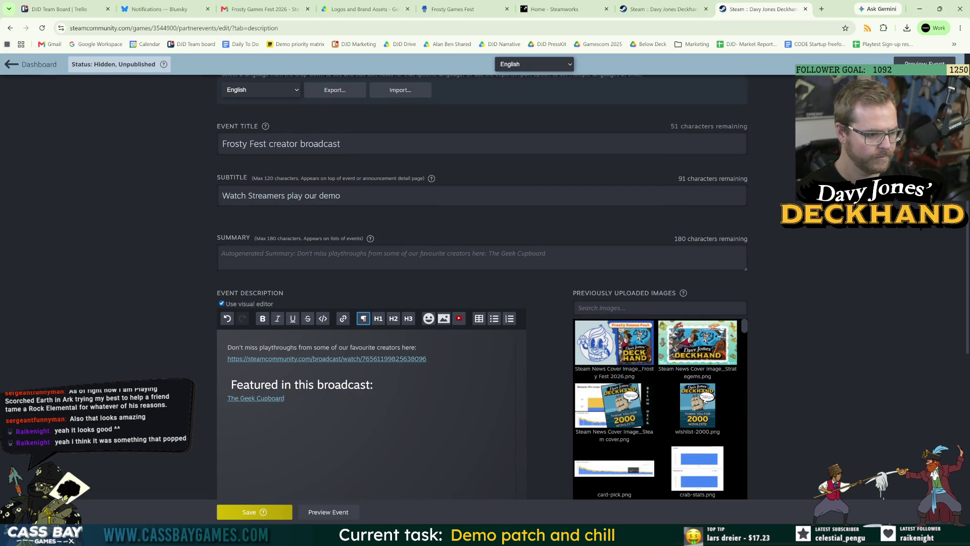
Unlink justwrightgaming in the Strategems event and paste it after The Geek Cupboard in Frosty Fest
left_click(281, 398)
left_click(662, 9)
left_click(266, 292)
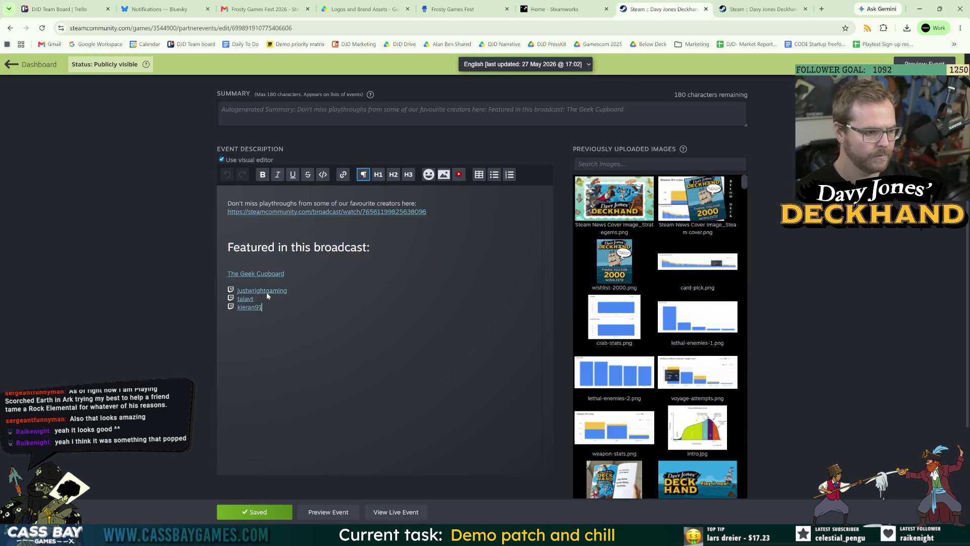
left_click(233, 278)
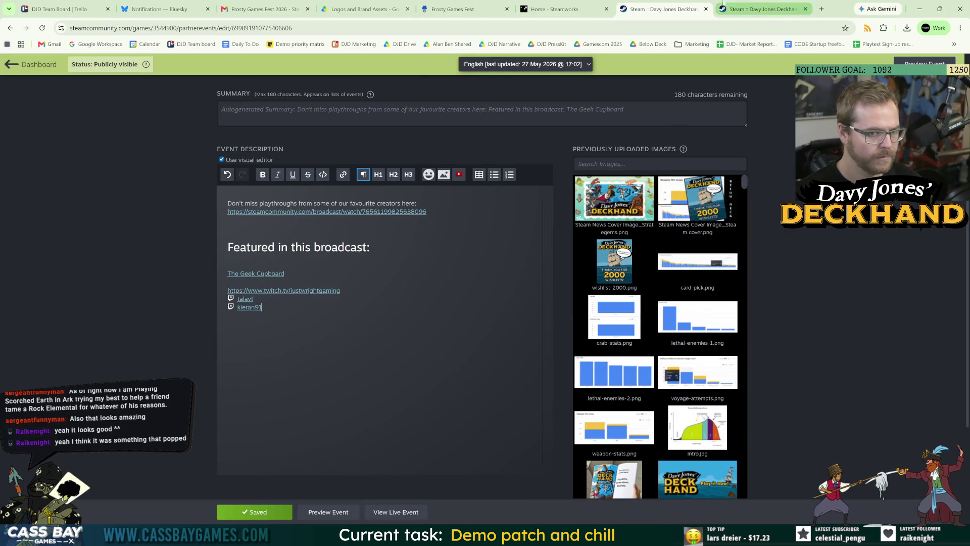
key("ctrl+Tab")
left_click(291, 398)
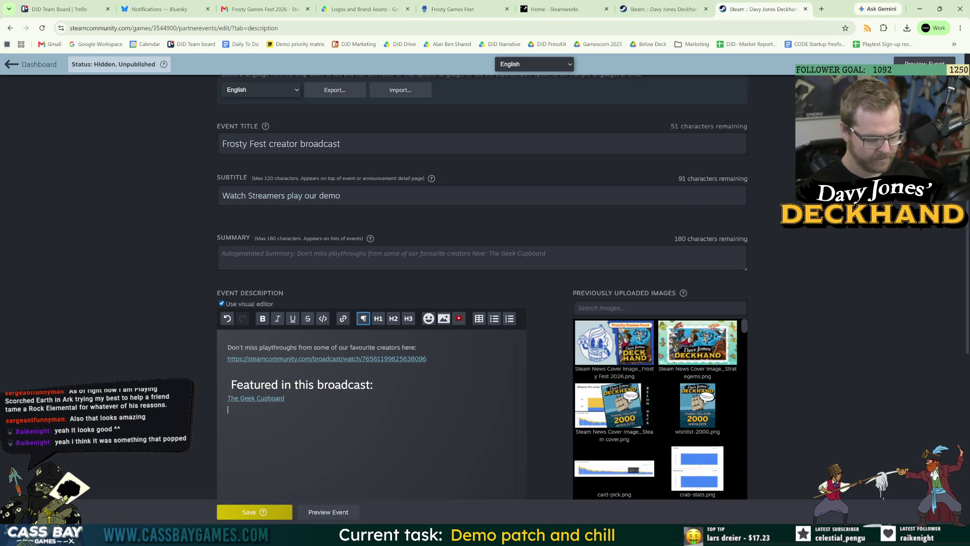
key("ctrl+v")
Undo that paste, then show the Strategems description as raw markup and select all of it
key("ctrl+z")
key("ctrl+shift+Tab")
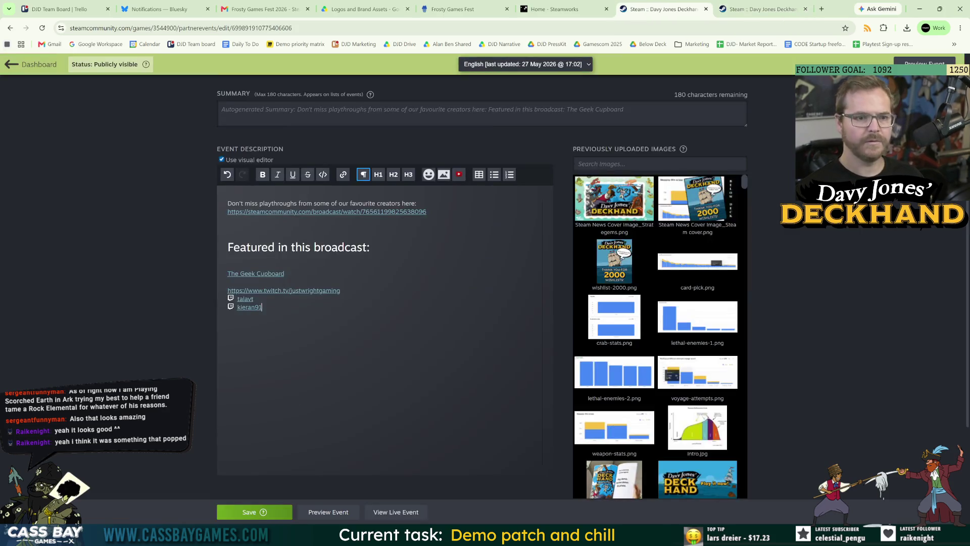
left_click(222, 159)
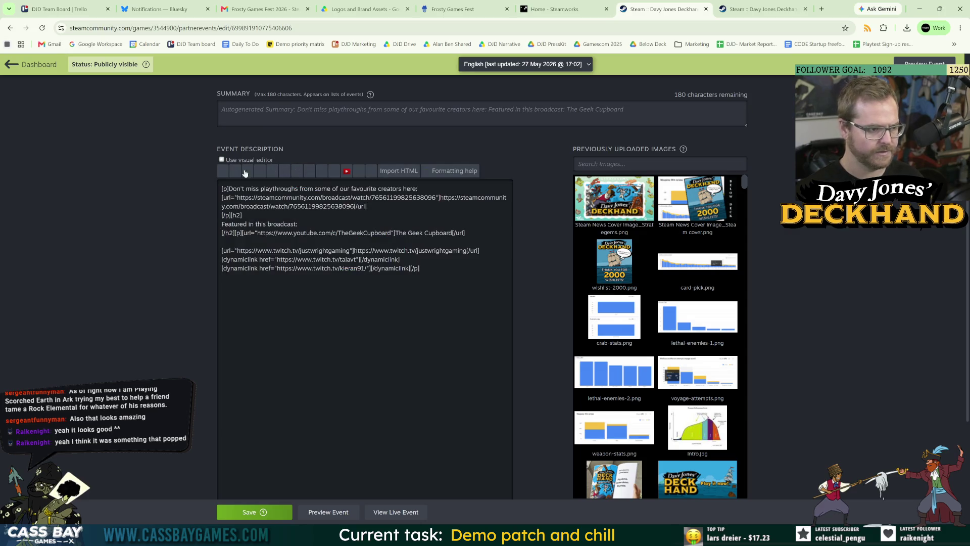
mouse_move(418, 268)
left_mouse_down()
mouse_move(306, 268)
mouse_move(216, 252)
mouse_move(207, 182)
left_mouse_up()
Replace the Frosty Fest description's markup with the copied BBCode and return to the visual editor
left_click(759, 8)
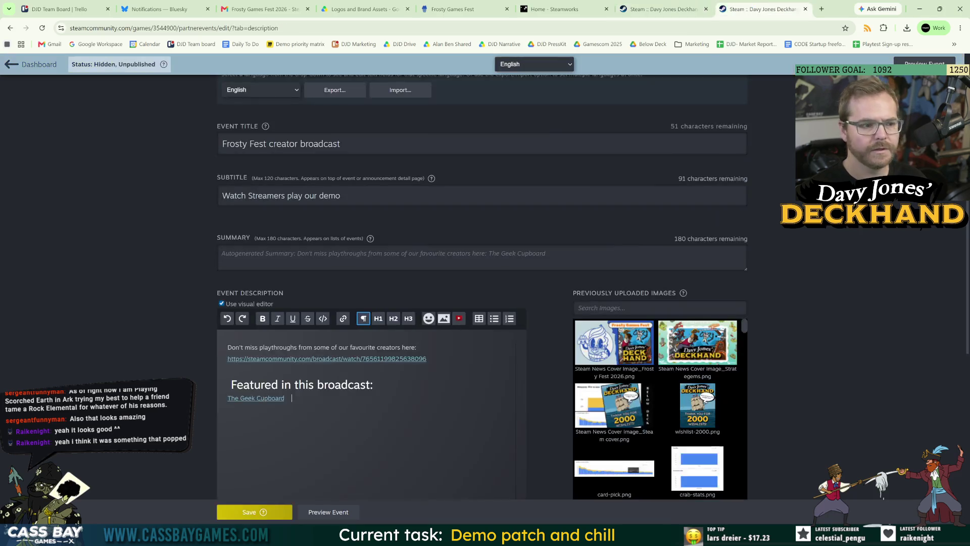
left_click(221, 303)
key("ctrl+a")
key("ctrl+v")
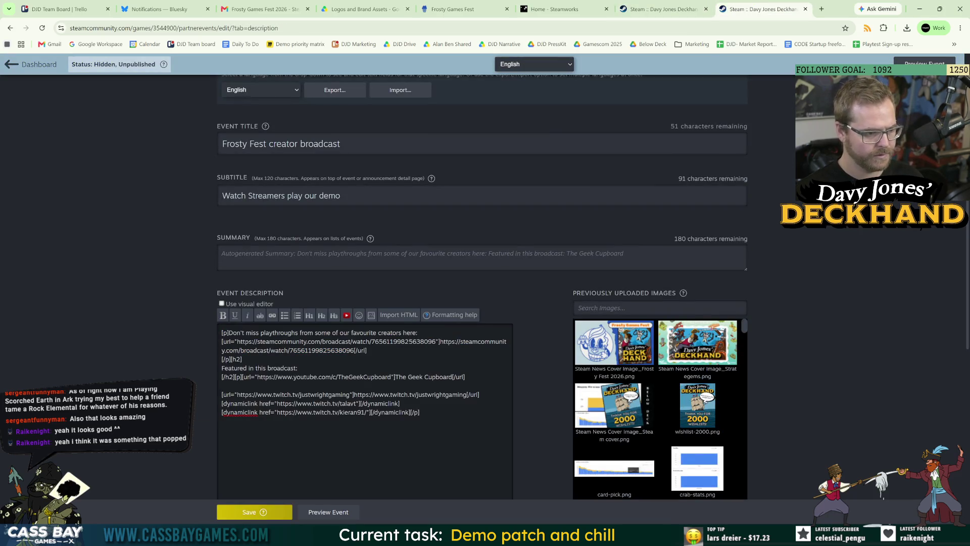
left_click(221, 303)
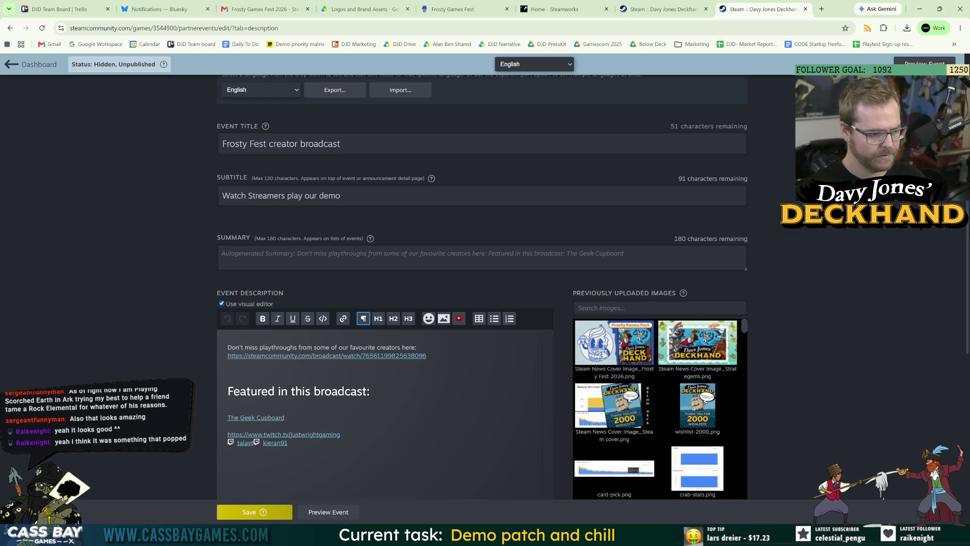
key("Return")
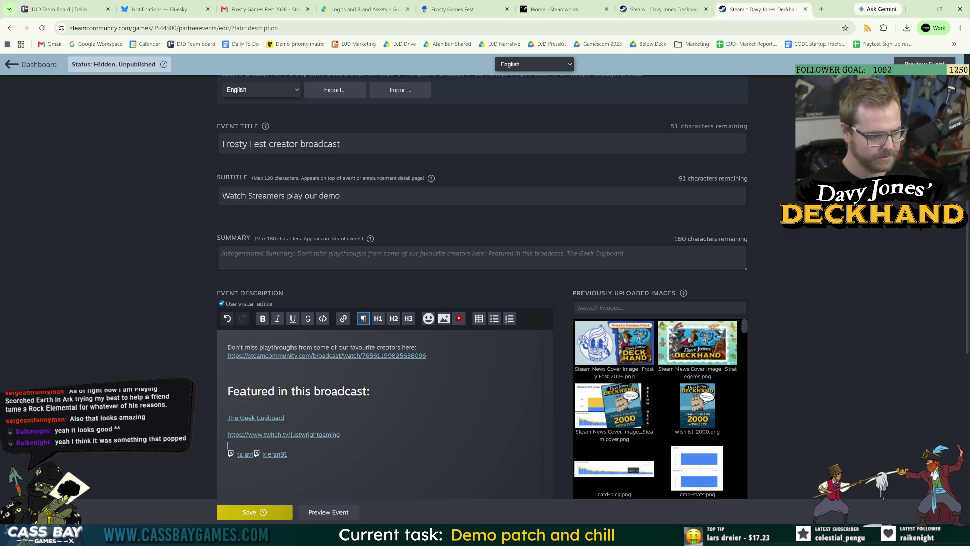
left_click(288, 453)
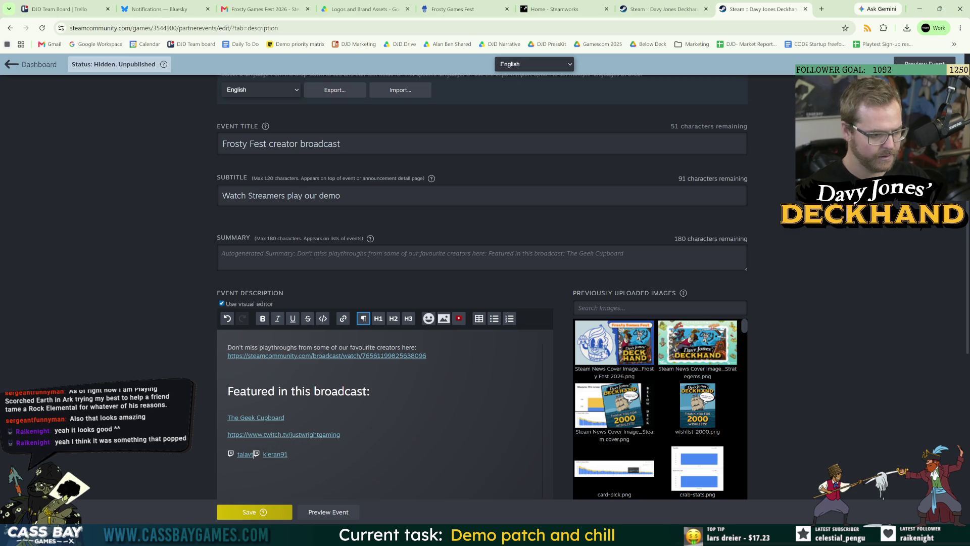
key("Return")
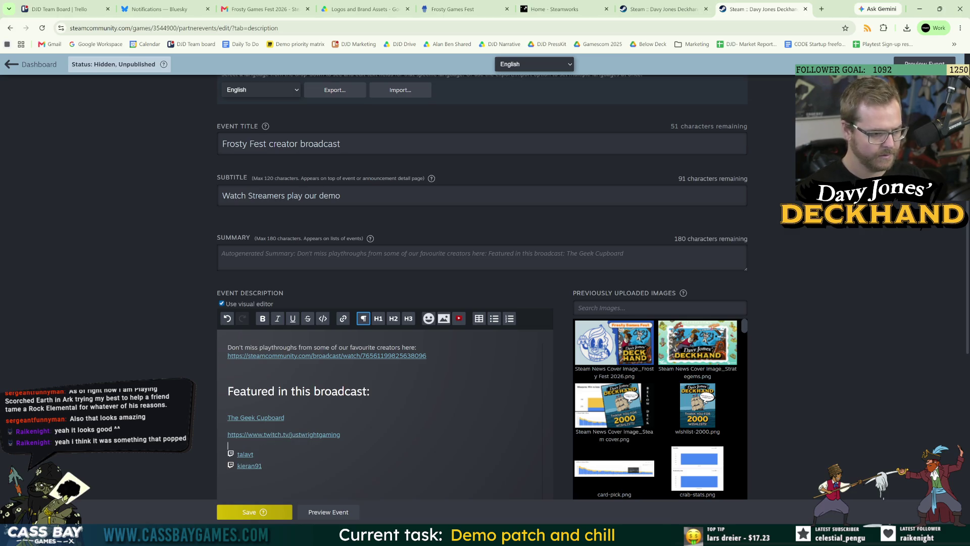
key("BackSpace")
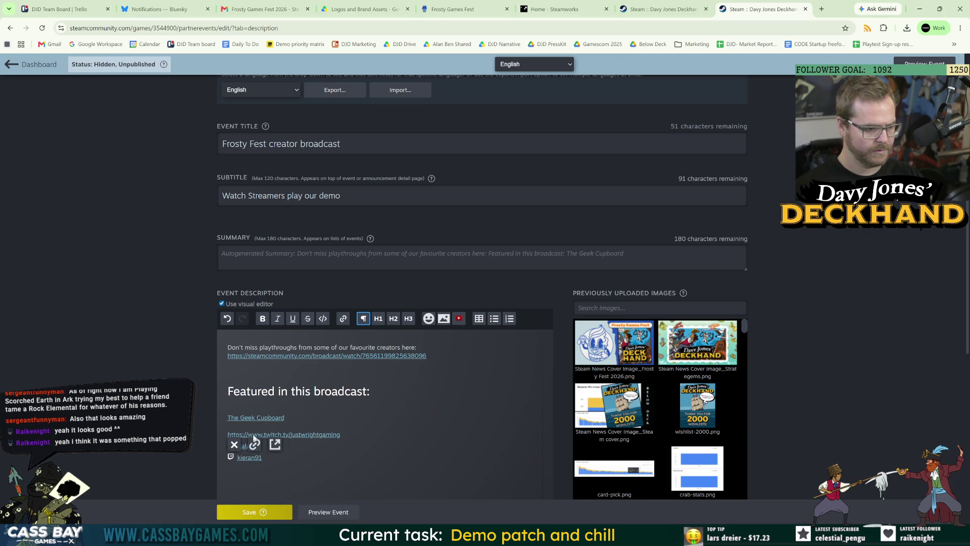
left_click_drag(340, 434, 210, 438)
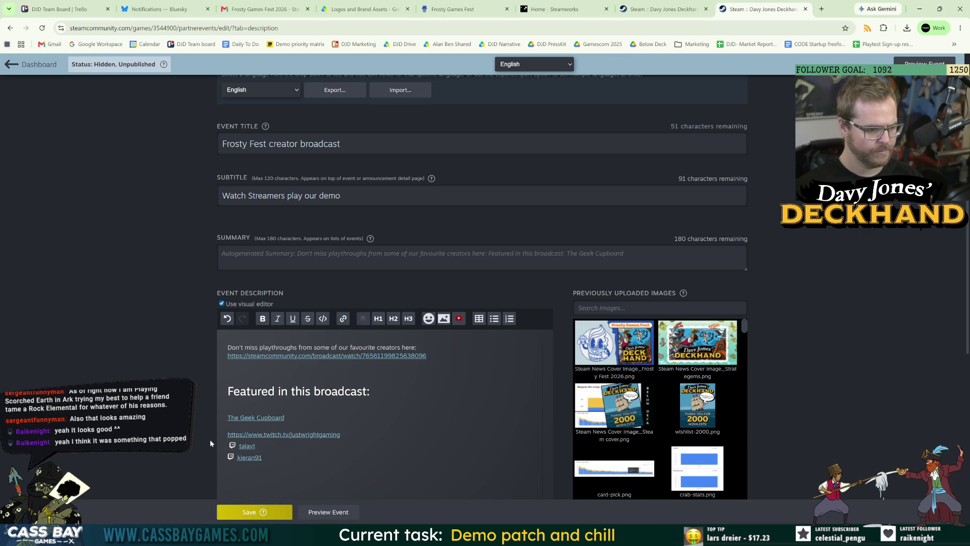
key("ctrl+x")
key("ctrl+v")
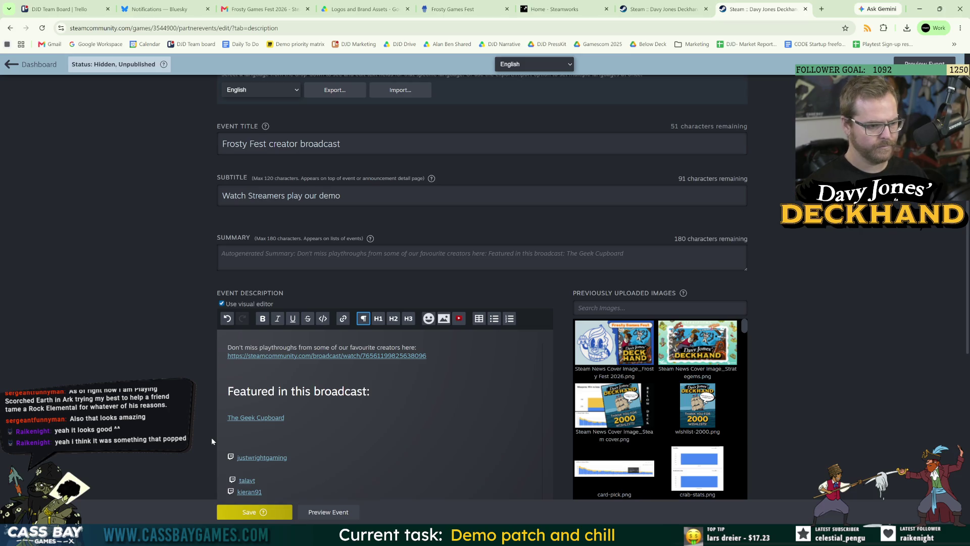
key("Delete")
key("BackSpace")
key("BackSpace")
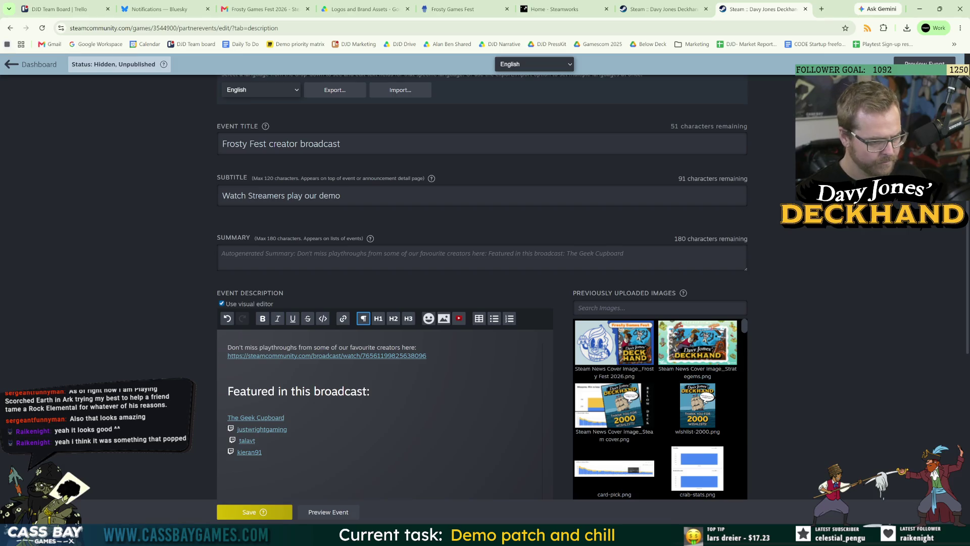
Leave the previously published event's editor without saving and return to the Frosty Fest editor
left_click(228, 403)
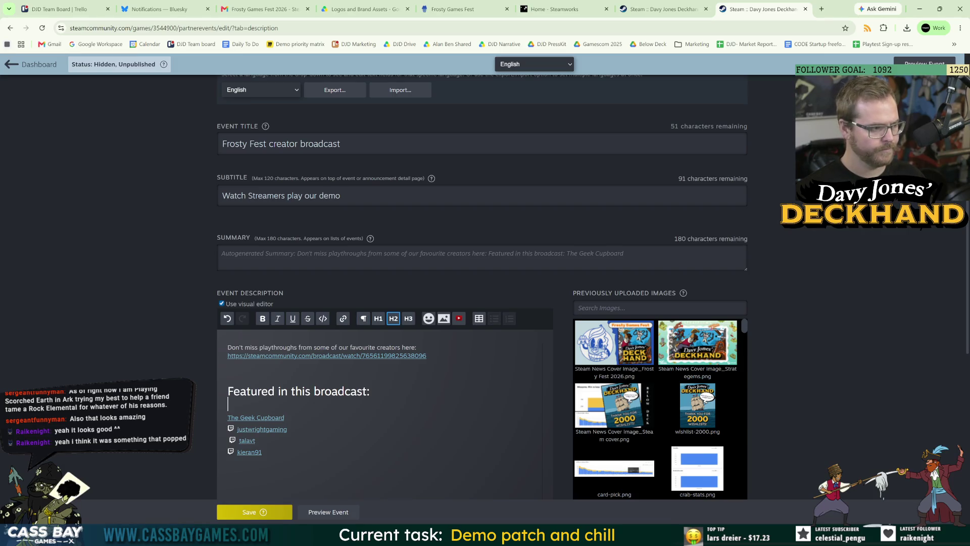
left_click(228, 378)
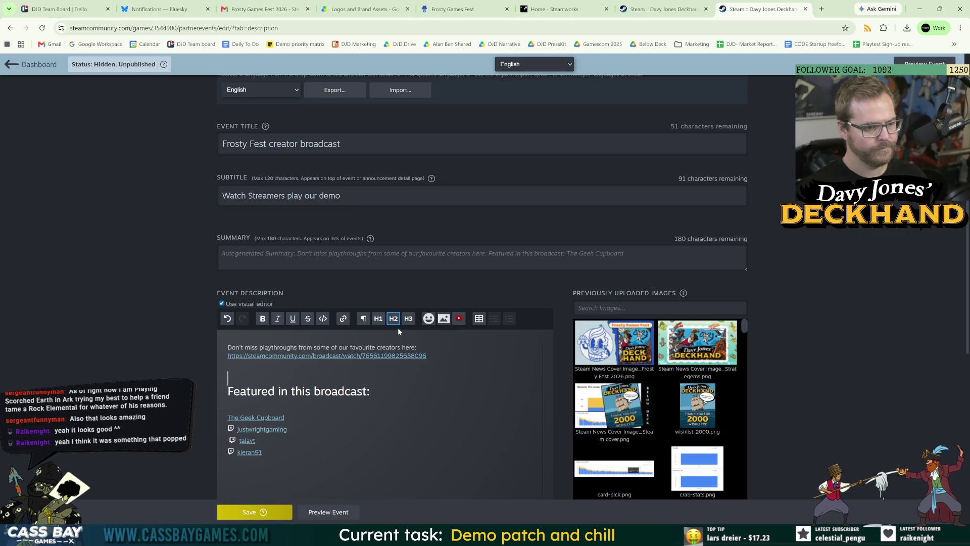
left_click(657, 9)
left_click(25, 67)
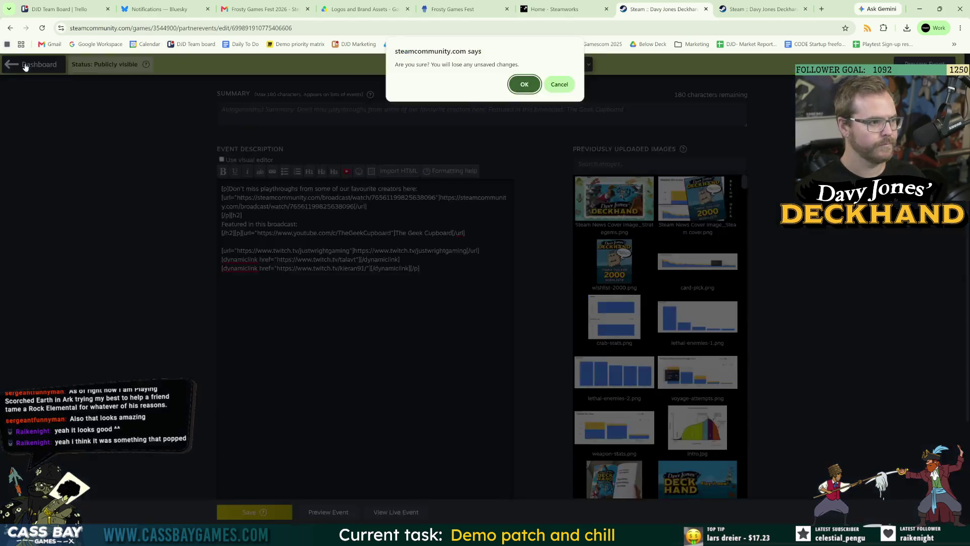
left_click(524, 84)
left_click(760, 9)
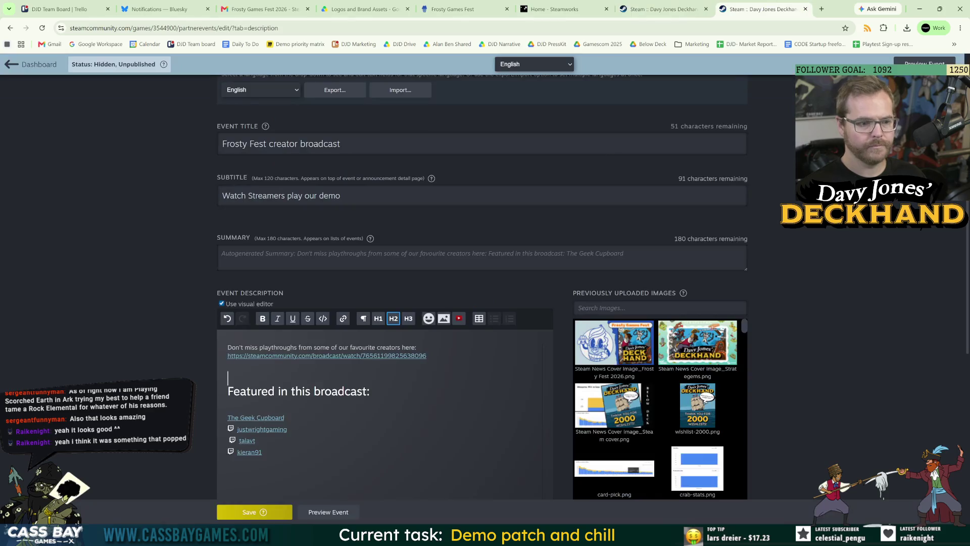
Save the Frosty Fest event with its new streamer description
key("ctrl+shift+Tab")
key("ctrl+Tab")
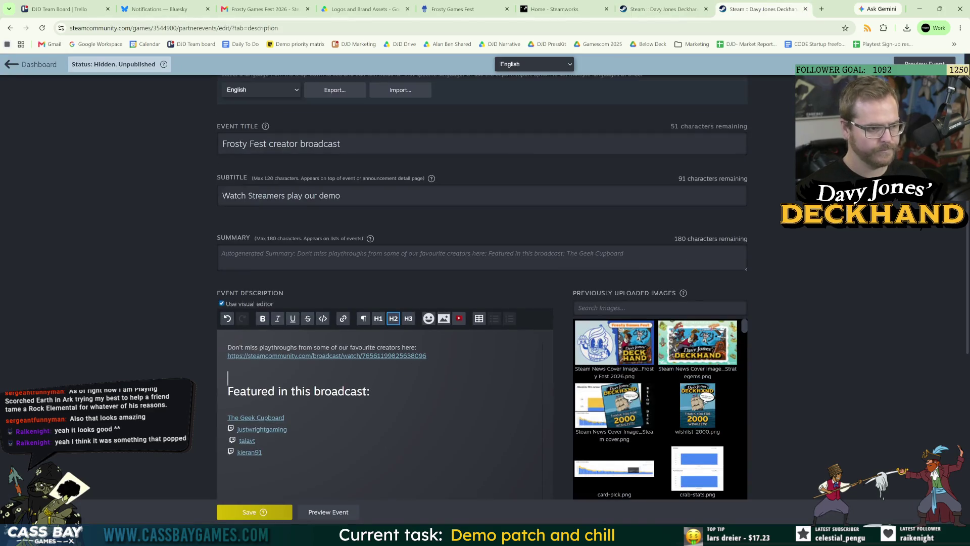
left_click(249, 511)
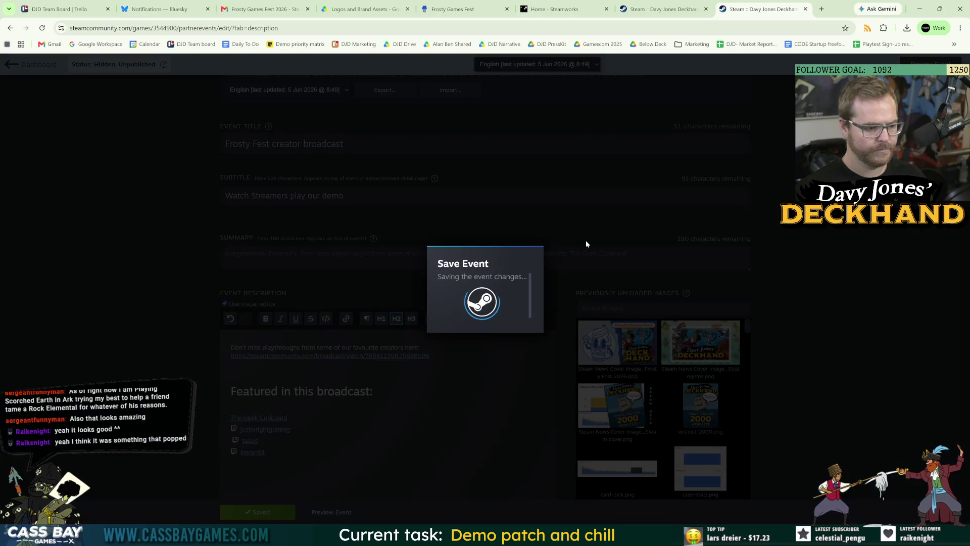
left_click(502, 309)
Check the Frosty Fest event preview, then go back to the event editor
left_click(331, 511)
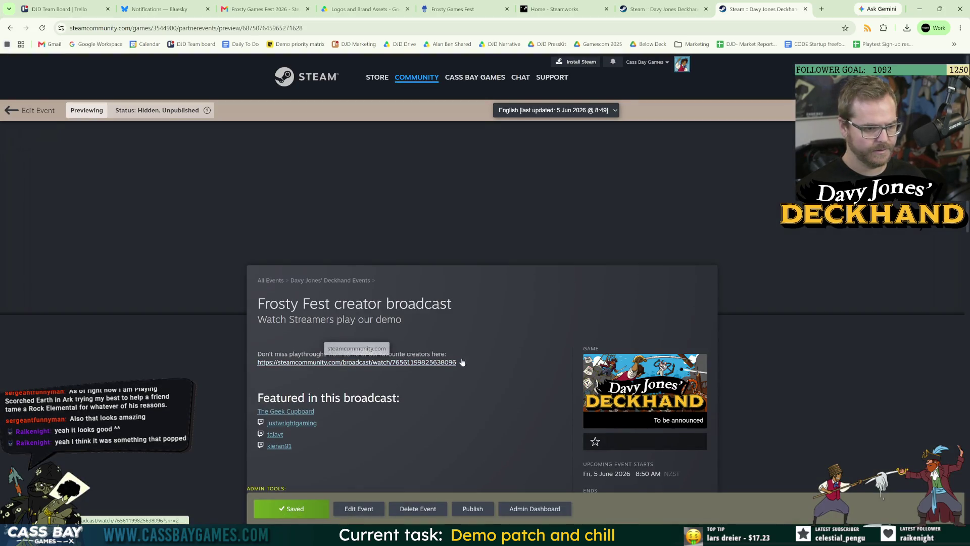
scroll(566, 353, "down", 6)
key("alt+Left")
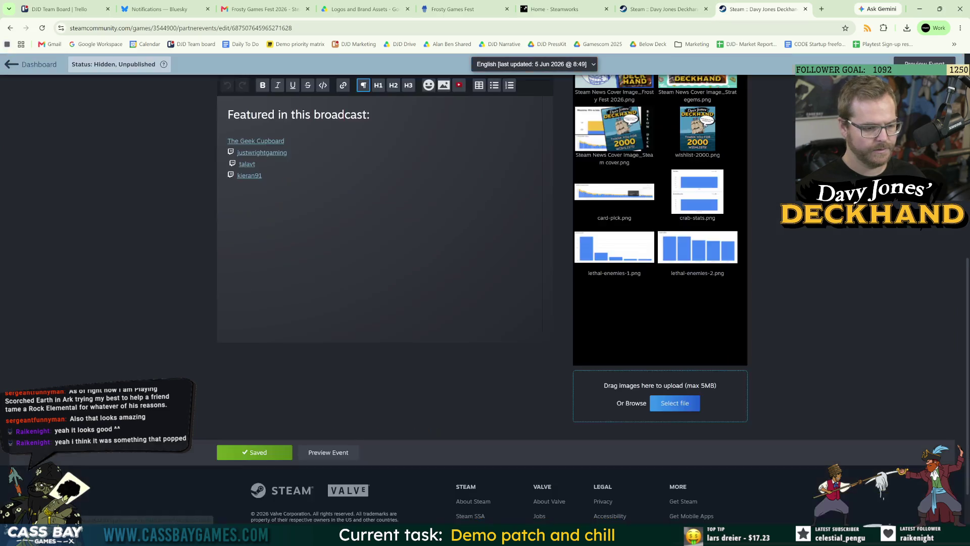
scroll(384, 303, "up", 7)
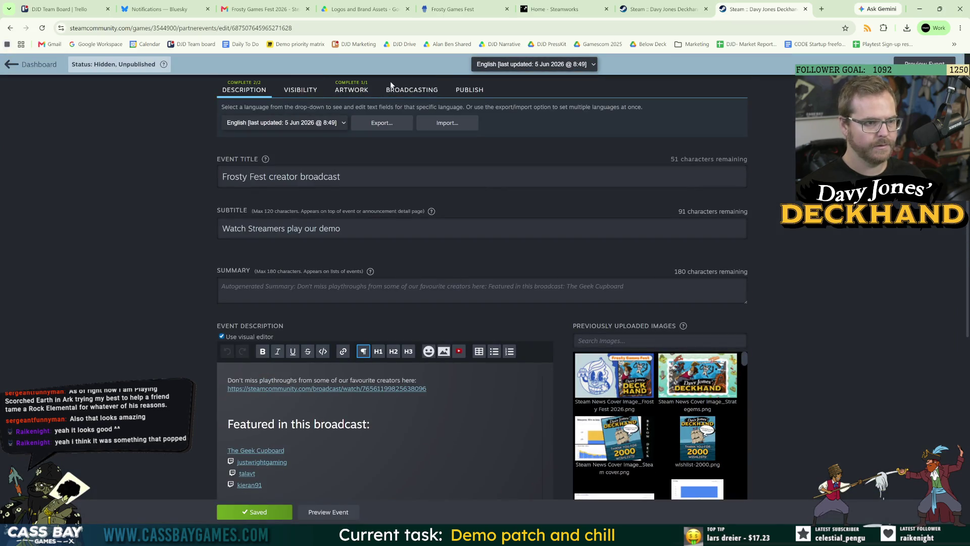
Switch Steam Broadcasting on with the title 'Now broadcasting: Watch the community play'
left_click(405, 92)
left_click(732, 154)
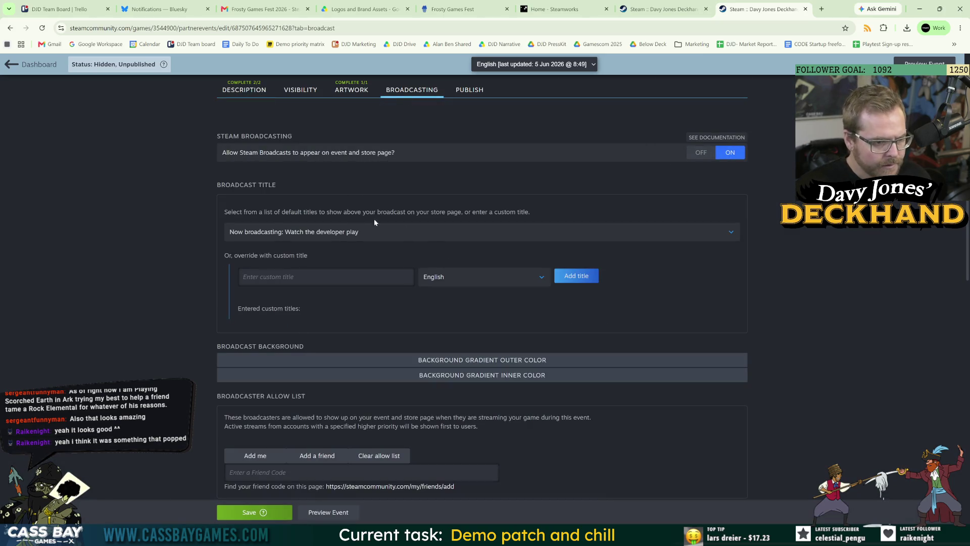
left_click(327, 232)
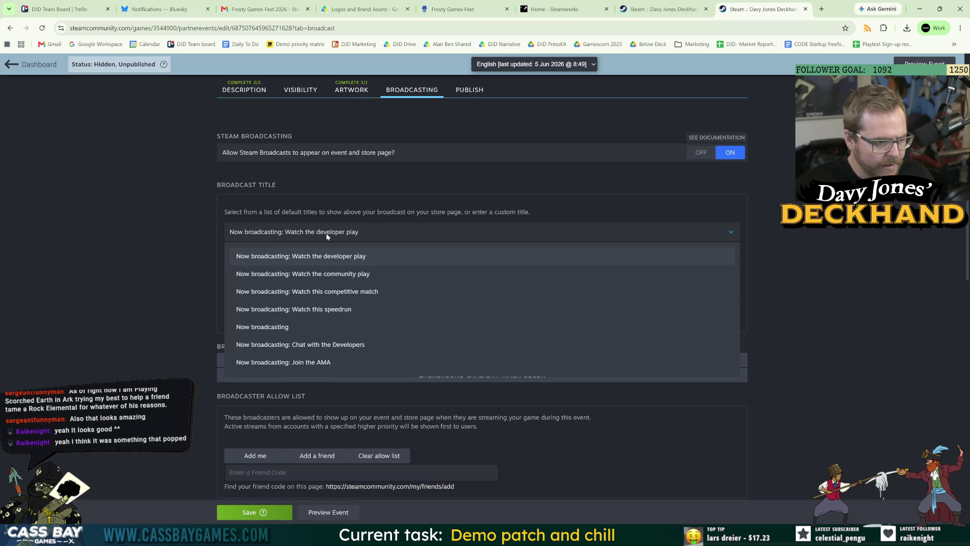
left_click(336, 275)
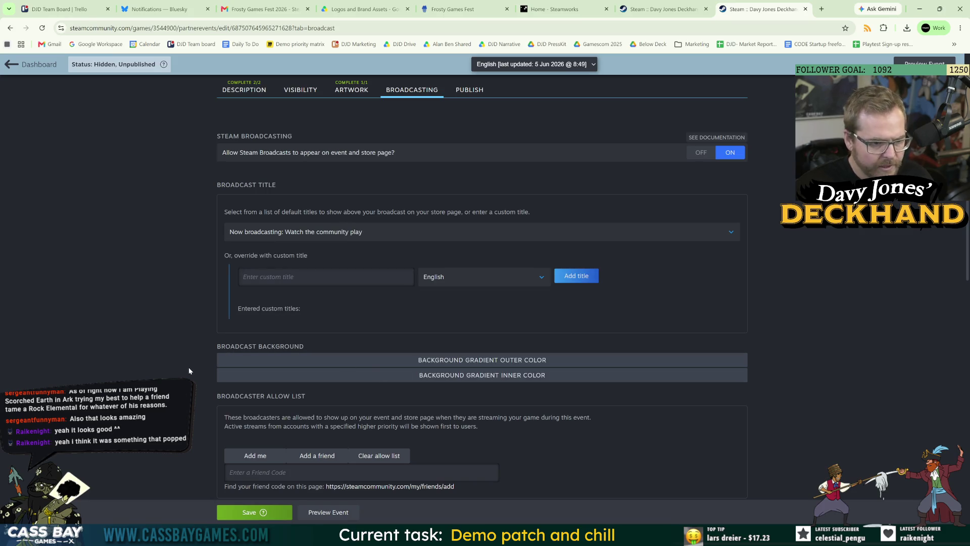
Add the studio's own account to the broadcast allow list and save
scroll(237, 354, "down", 3)
left_click(260, 322)
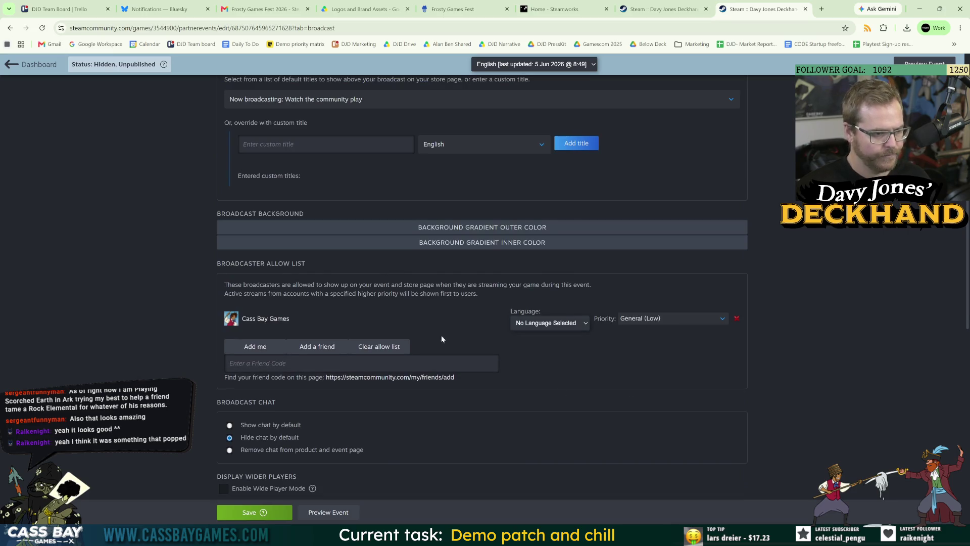
scroll(207, 386, "down", 2)
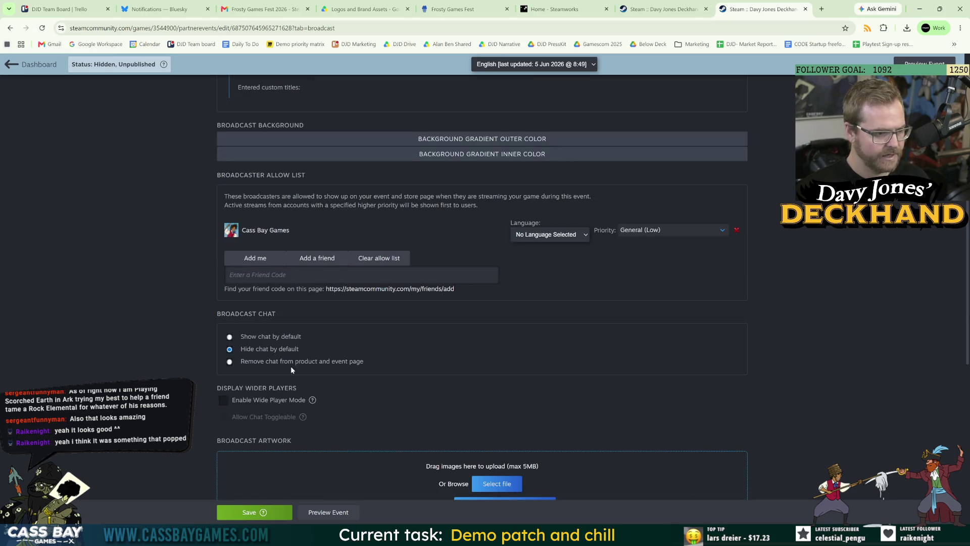
scroll(444, 377, "down", 4)
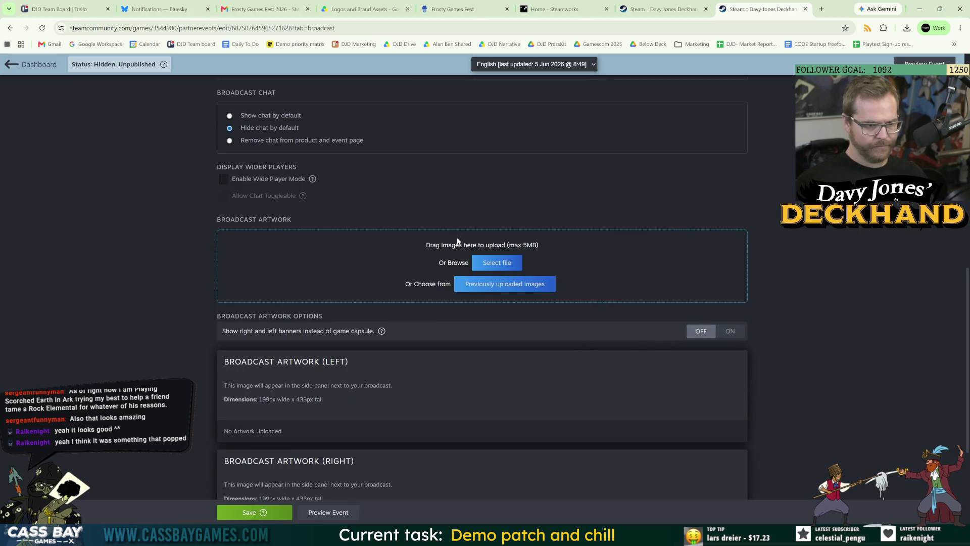
scroll(330, 370, "down", 3)
left_click(247, 396)
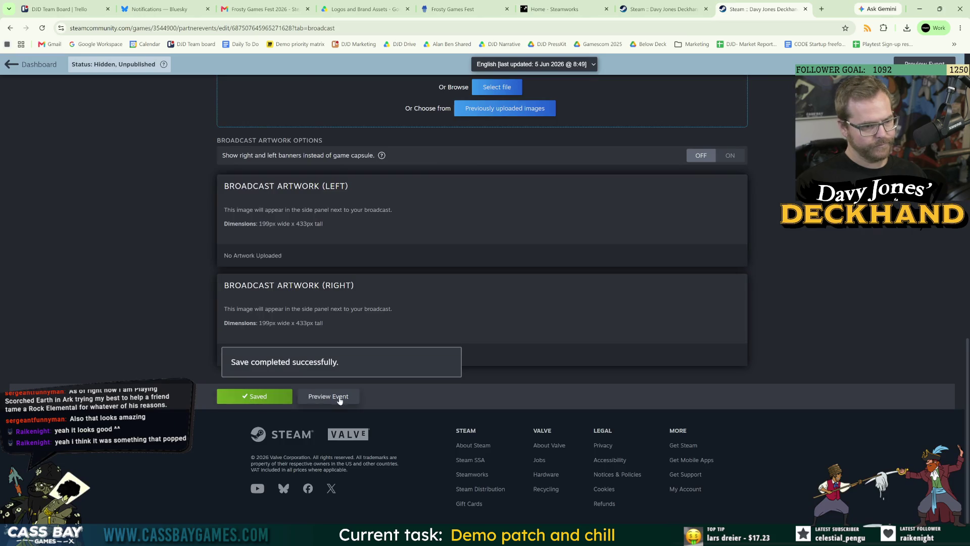
Preview the Frosty Fest event and unmute its 'Now broadcasting' live stream
left_click(336, 398)
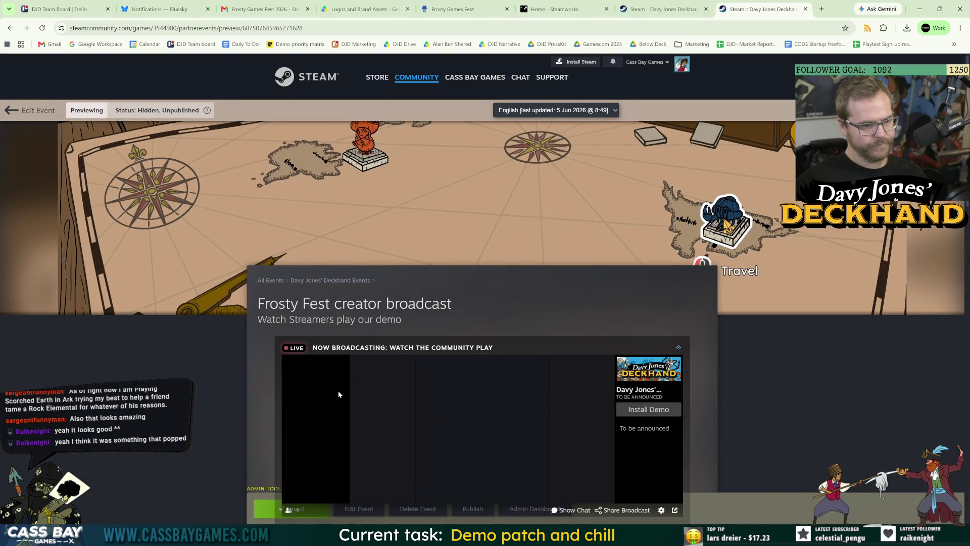
scroll(338, 390, "down", 3)
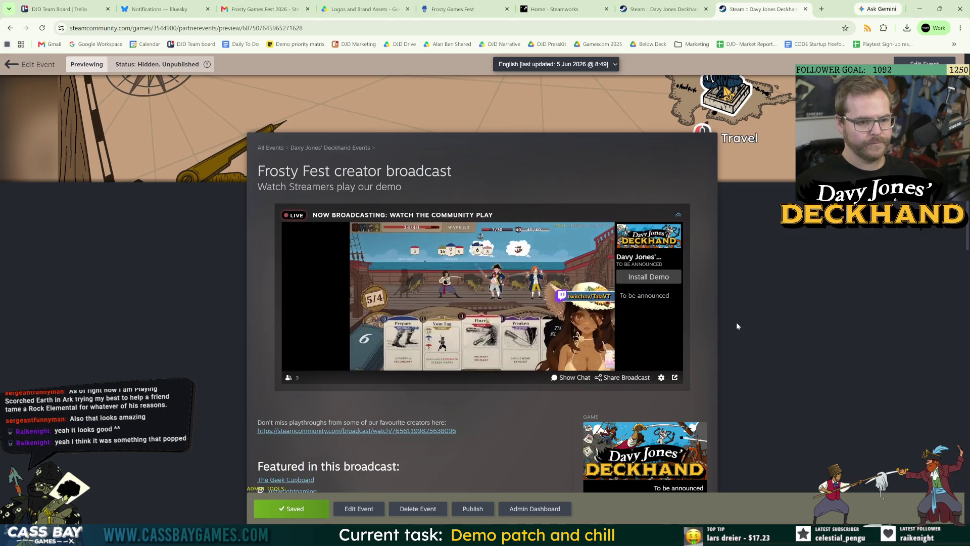
left_click(548, 357)
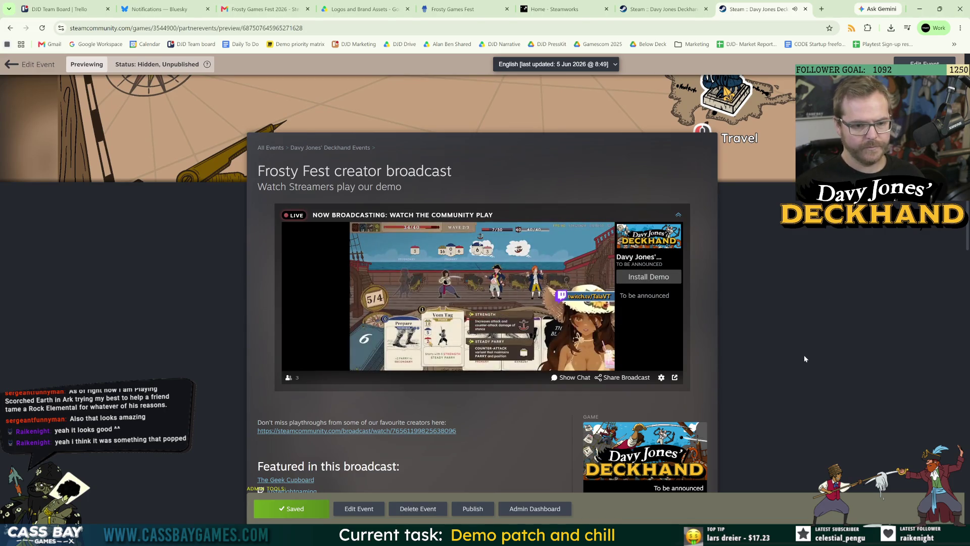
scroll(860, 334, "down", 3)
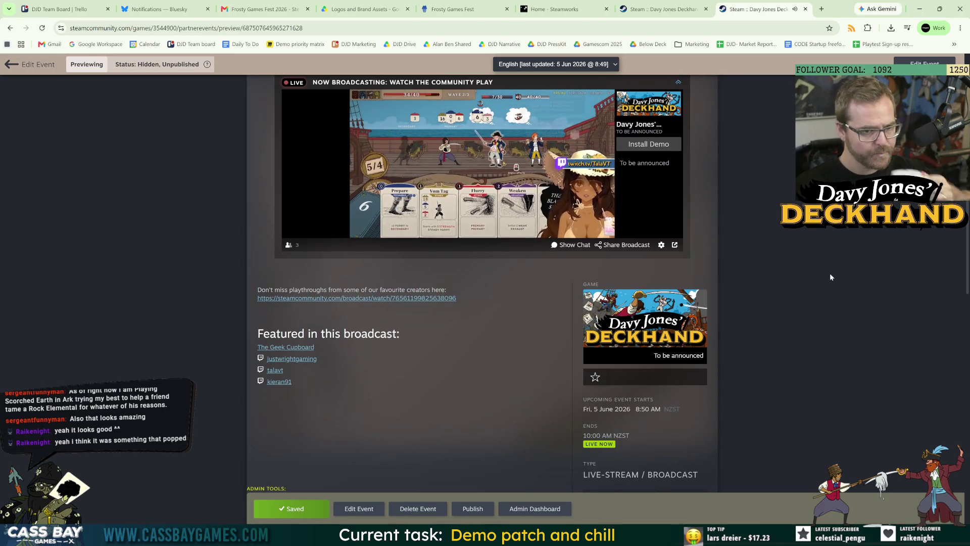
scroll(441, 310, "down", 5)
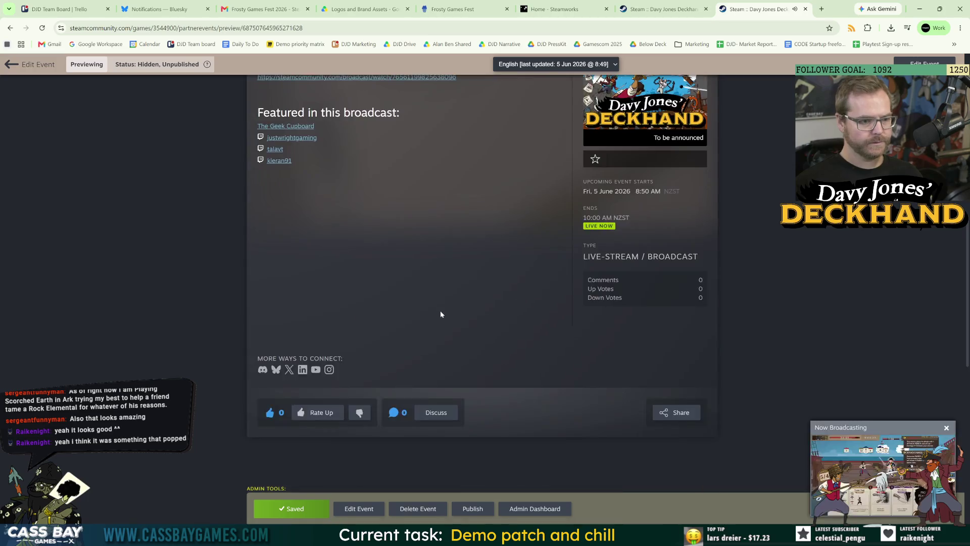
scroll(441, 310, "up", 9)
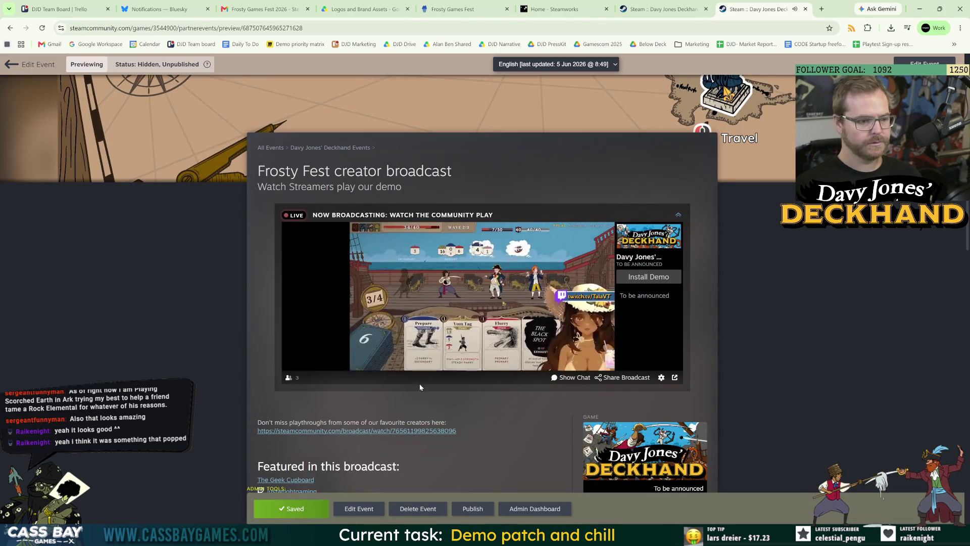
scroll(434, 366, "down", 5)
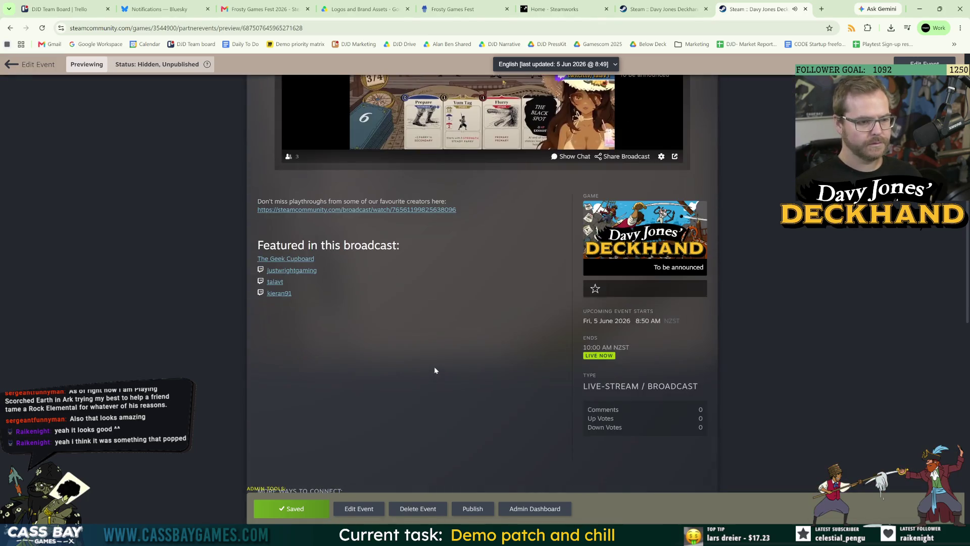
Back in the event editor, load the demo's Steam store page in a new tab to grab its URL
left_click(356, 508)
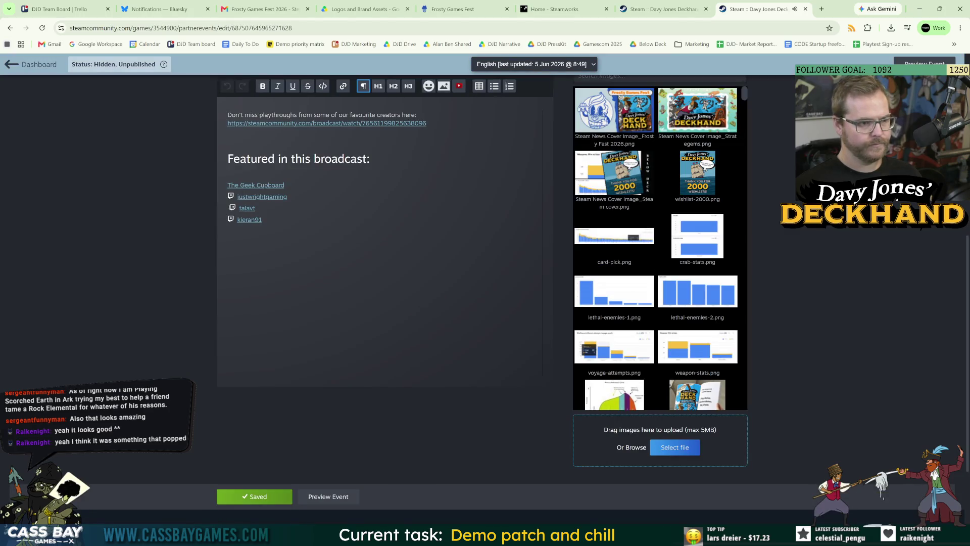
left_click(228, 146)
left_click(820, 9)
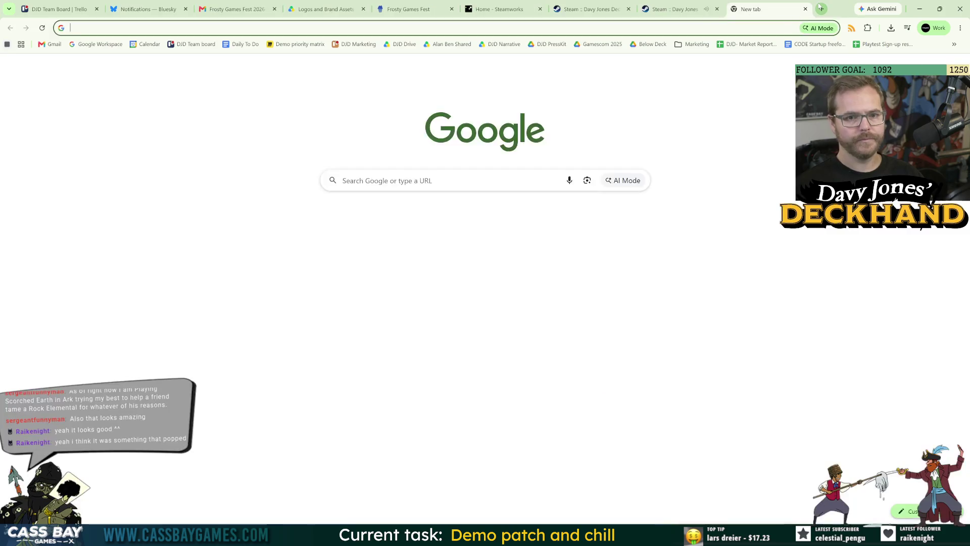
type("demo")
key("Return")
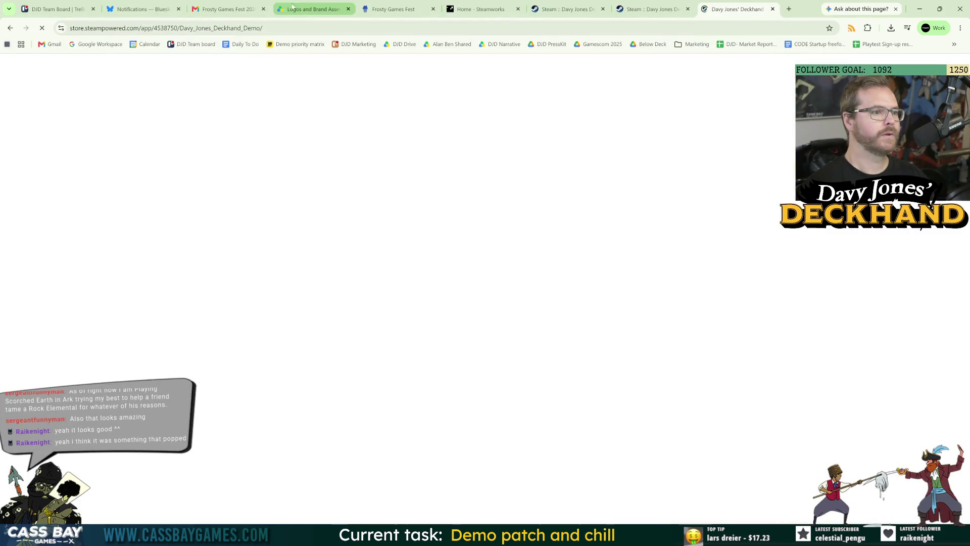
key("ctrl+shift+Tab")
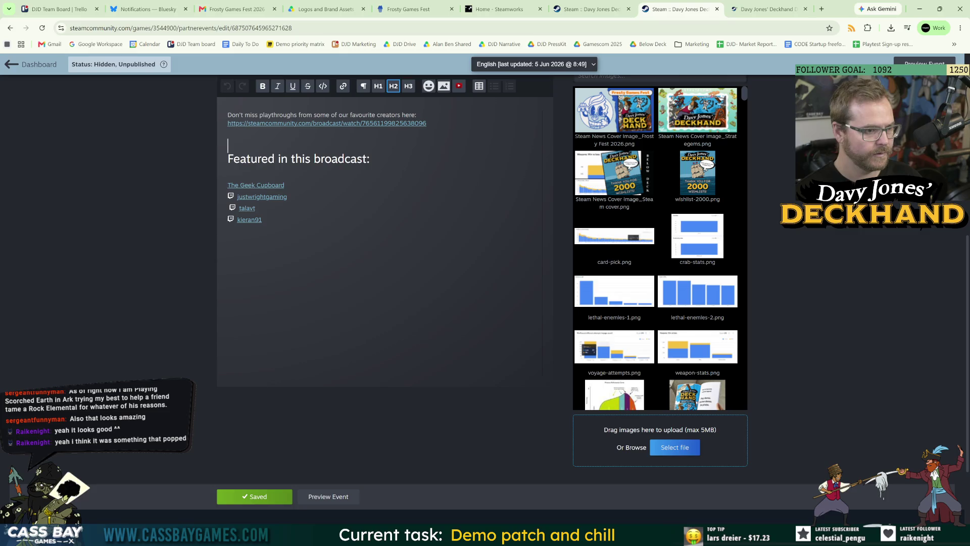
Type 'Play the latest demo build:' above the featured creators and paste the demo store embed
left_click(228, 172)
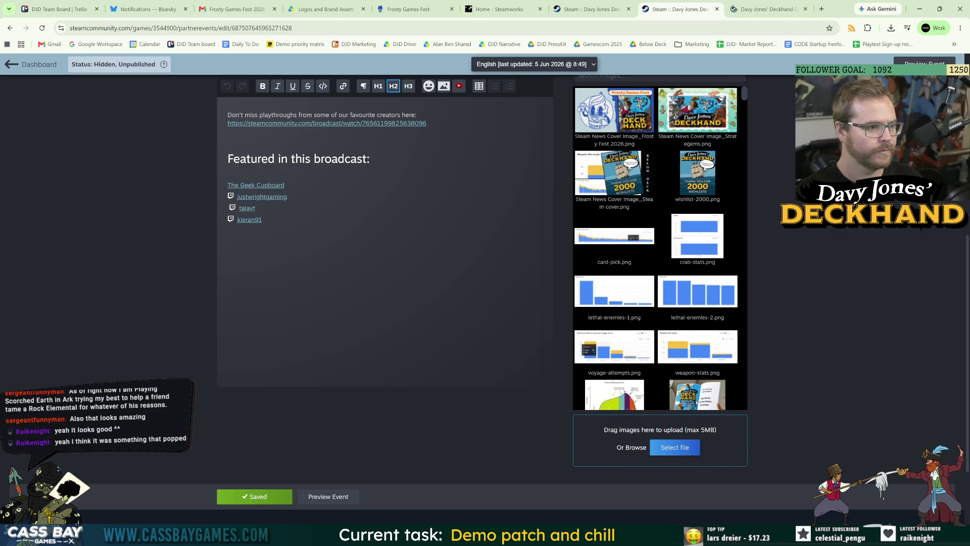
left_click(363, 86)
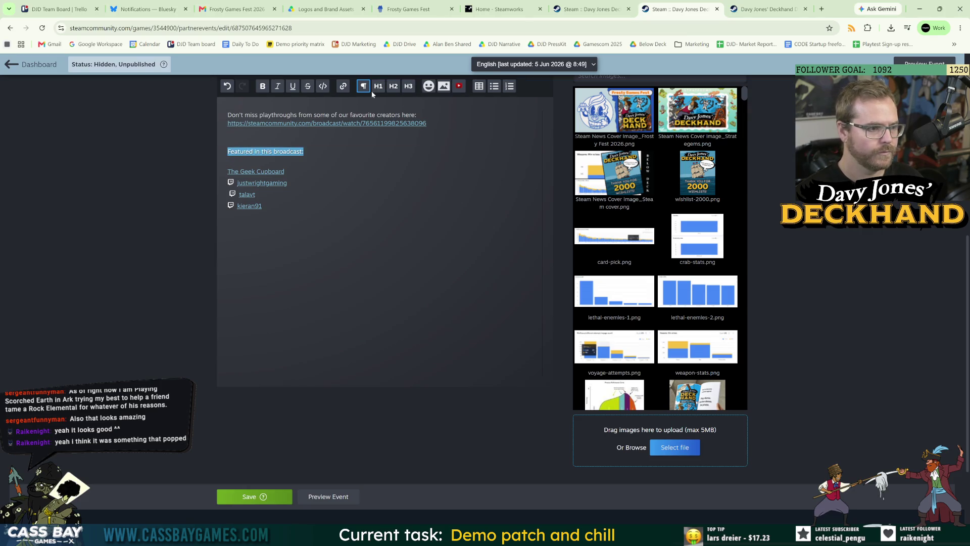
left_click(392, 87)
type("Play the latest demo buil")
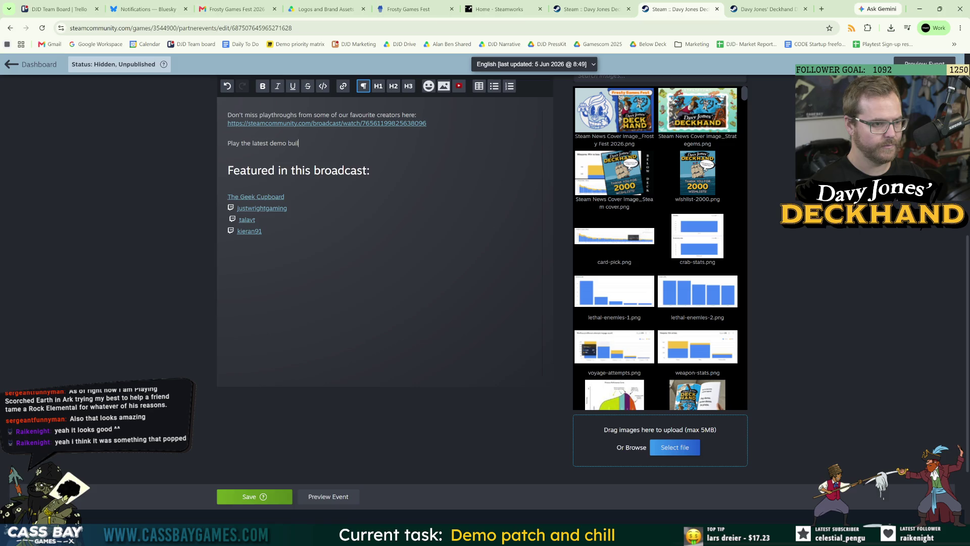
type("d:")
key("Return")
key("ctrl+v")
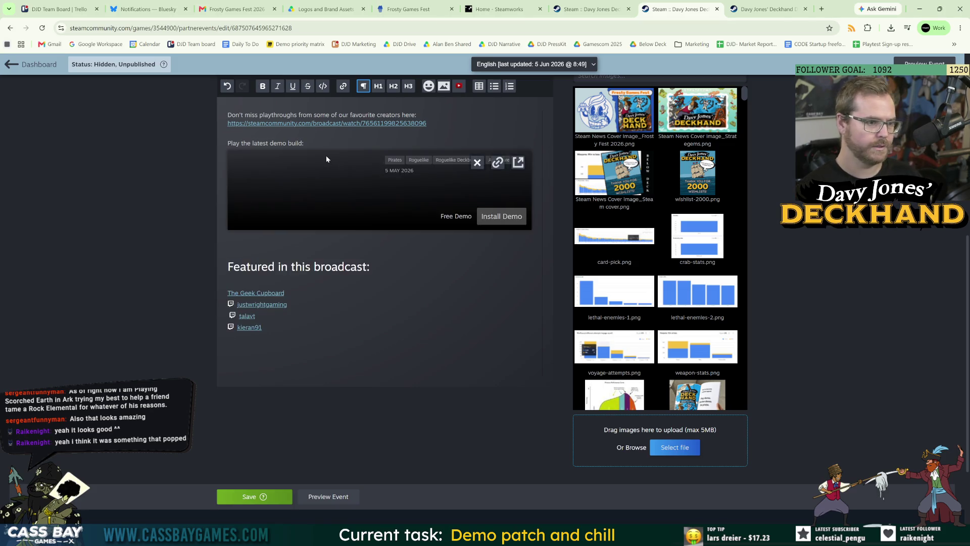
Make 'Play the latest demo build:' an H2 heading, remove the stray blank line, and save
triple_click(298, 143)
left_click(393, 86)
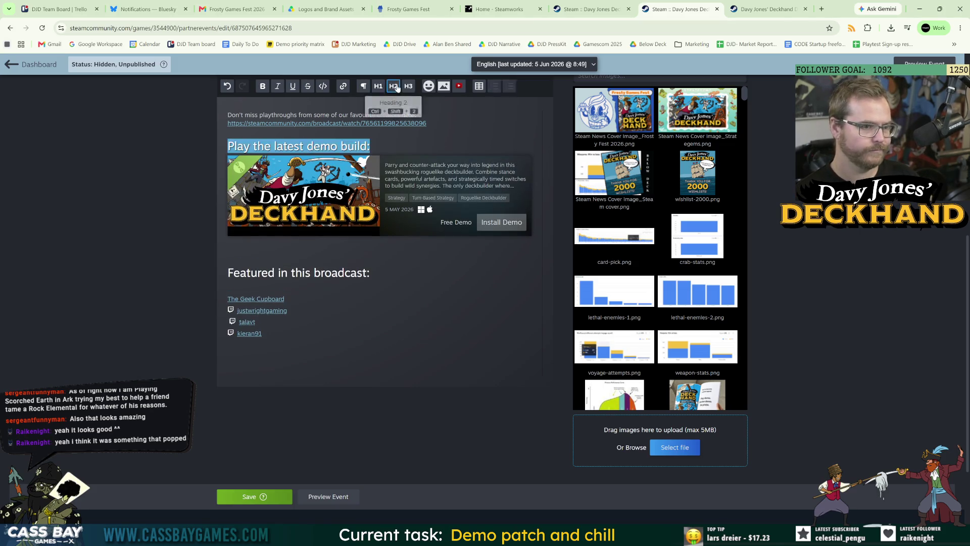
left_click(228, 285)
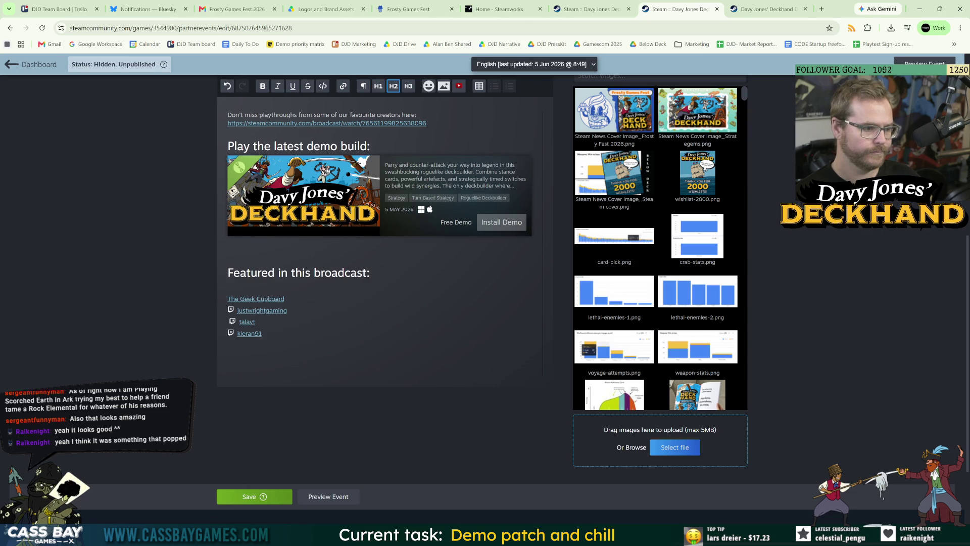
key("Delete")
key("ctrl+z")
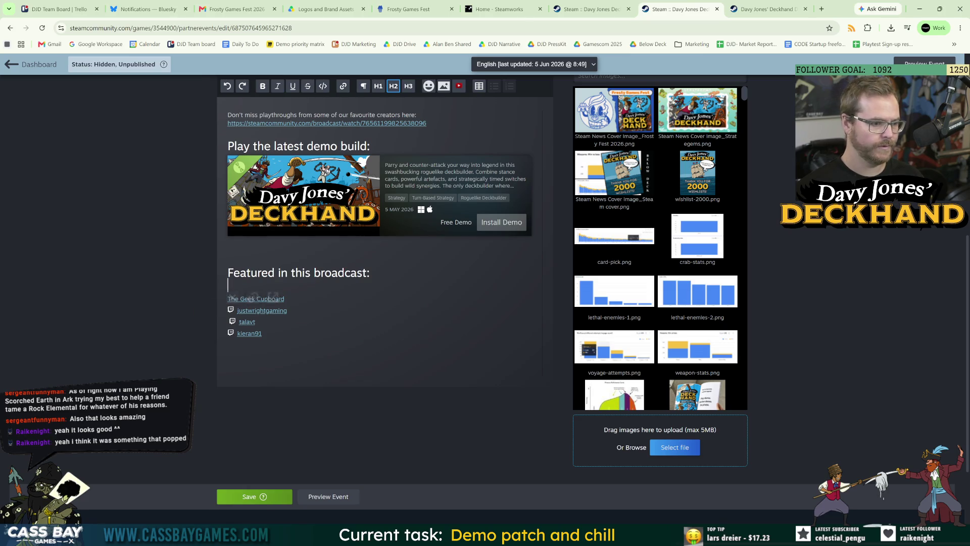
key("BackSpace")
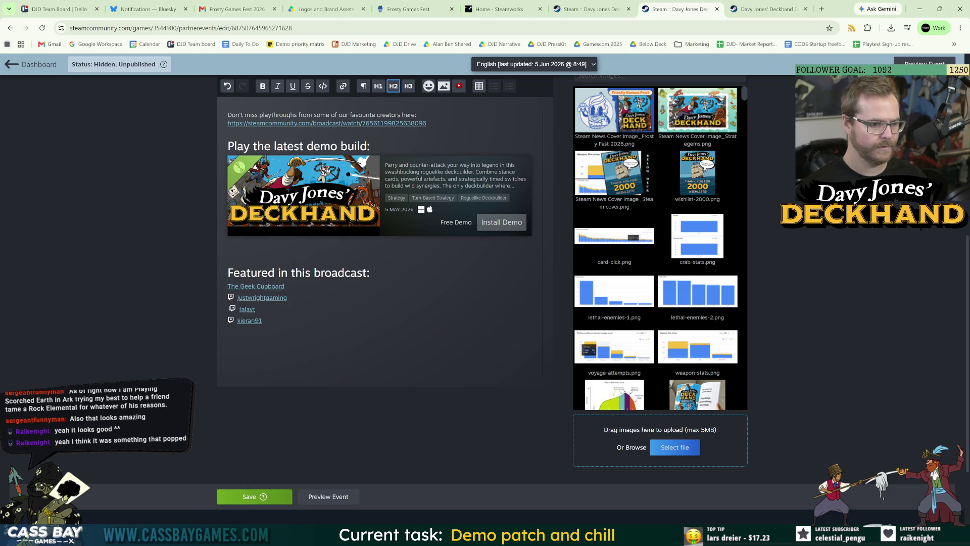
left_click(283, 496)
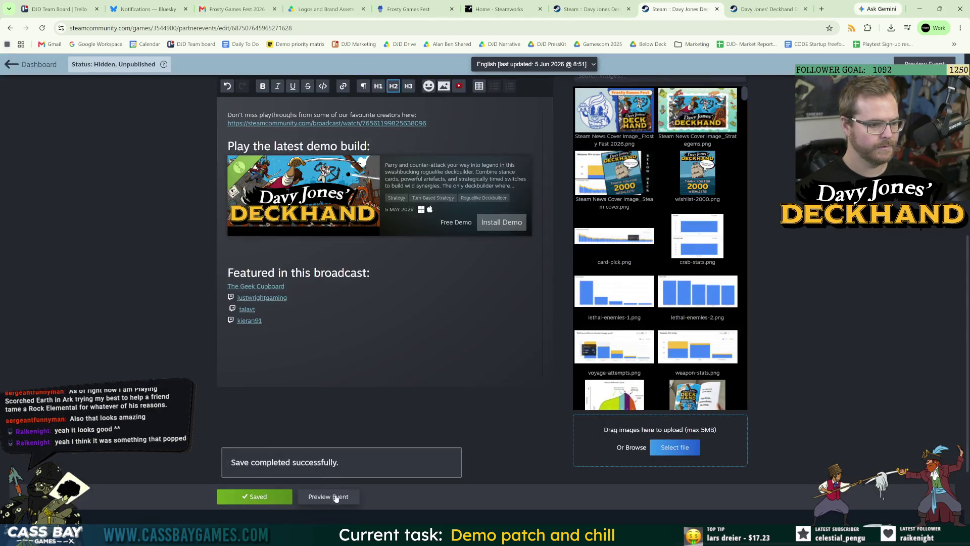
Preview the saved event to check the demo install card above the featured creators
left_click(331, 496)
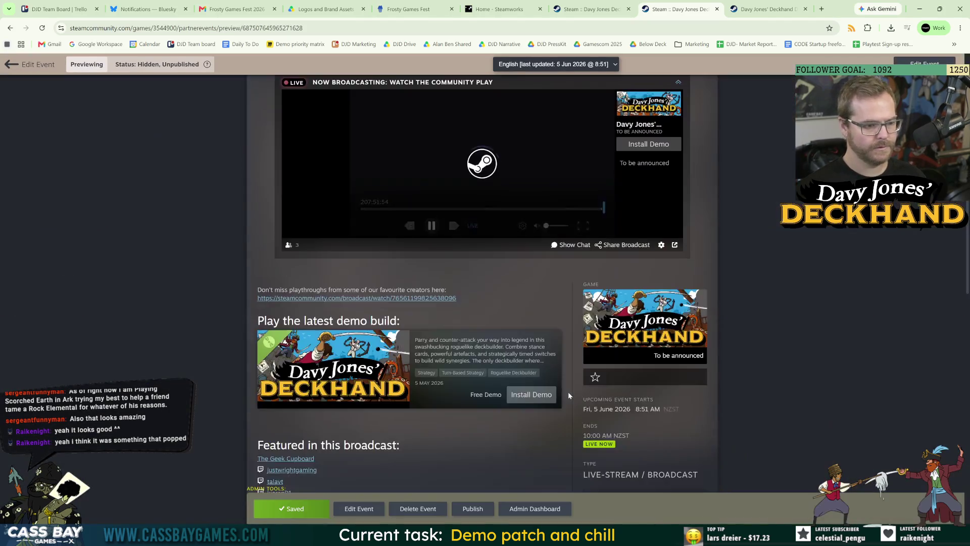
scroll(566, 390, "down", 3)
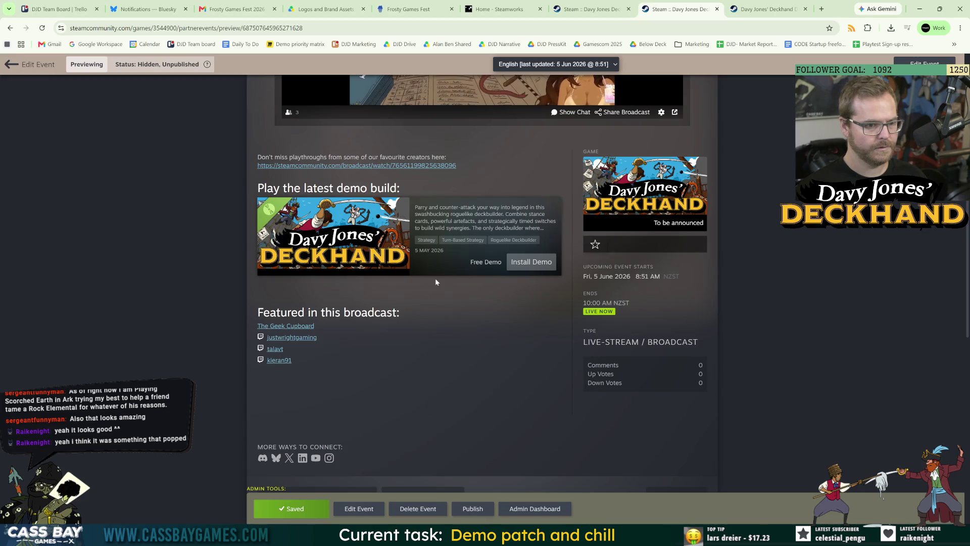
scroll(485, 293, "up", 1)
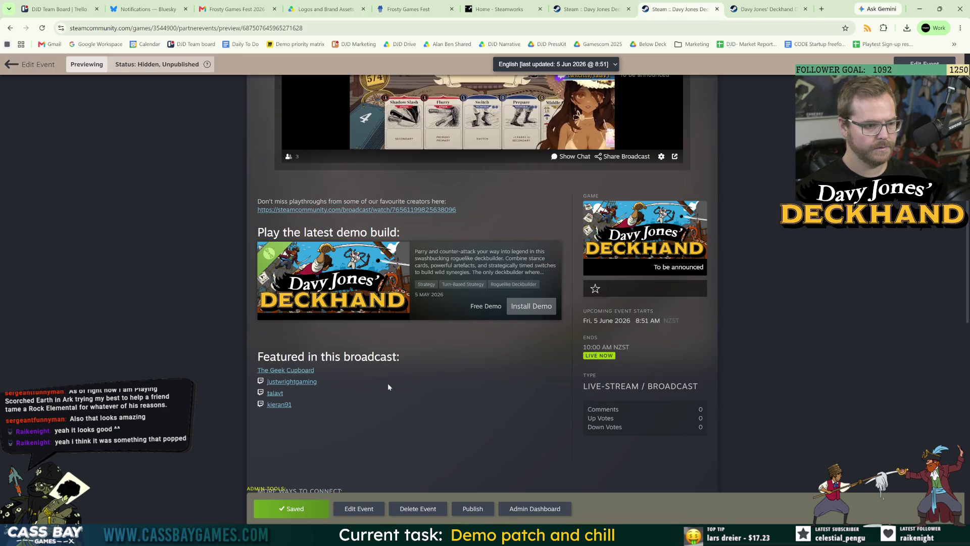
scroll(415, 402, "up", 6)
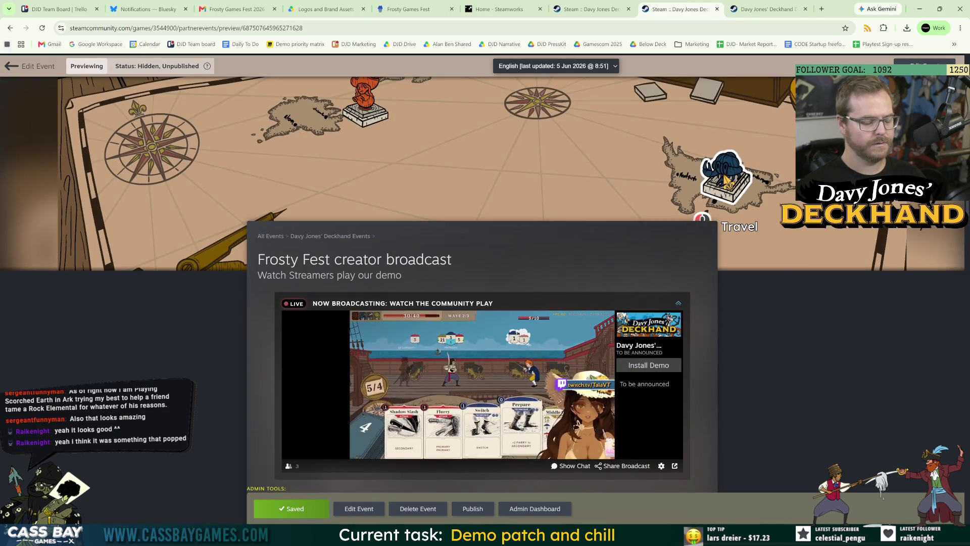